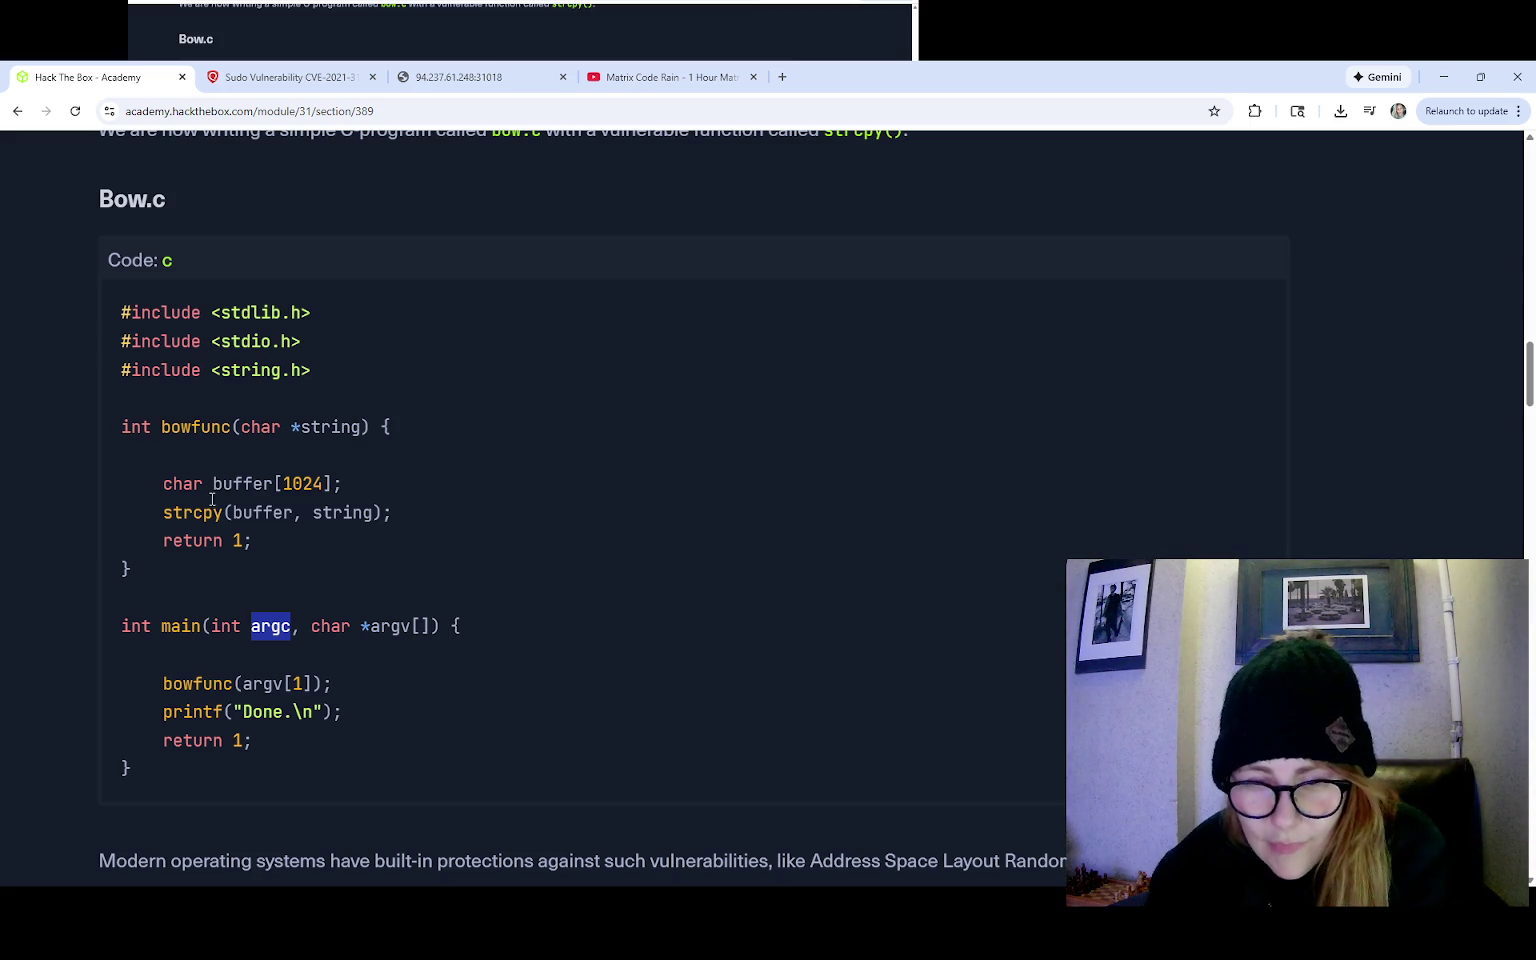
Step: Skim the Bow.c, Disable ASLR and GDB sections to Questions, then highlight the stakeholders objective
scroll(210, 550, "down", 5)
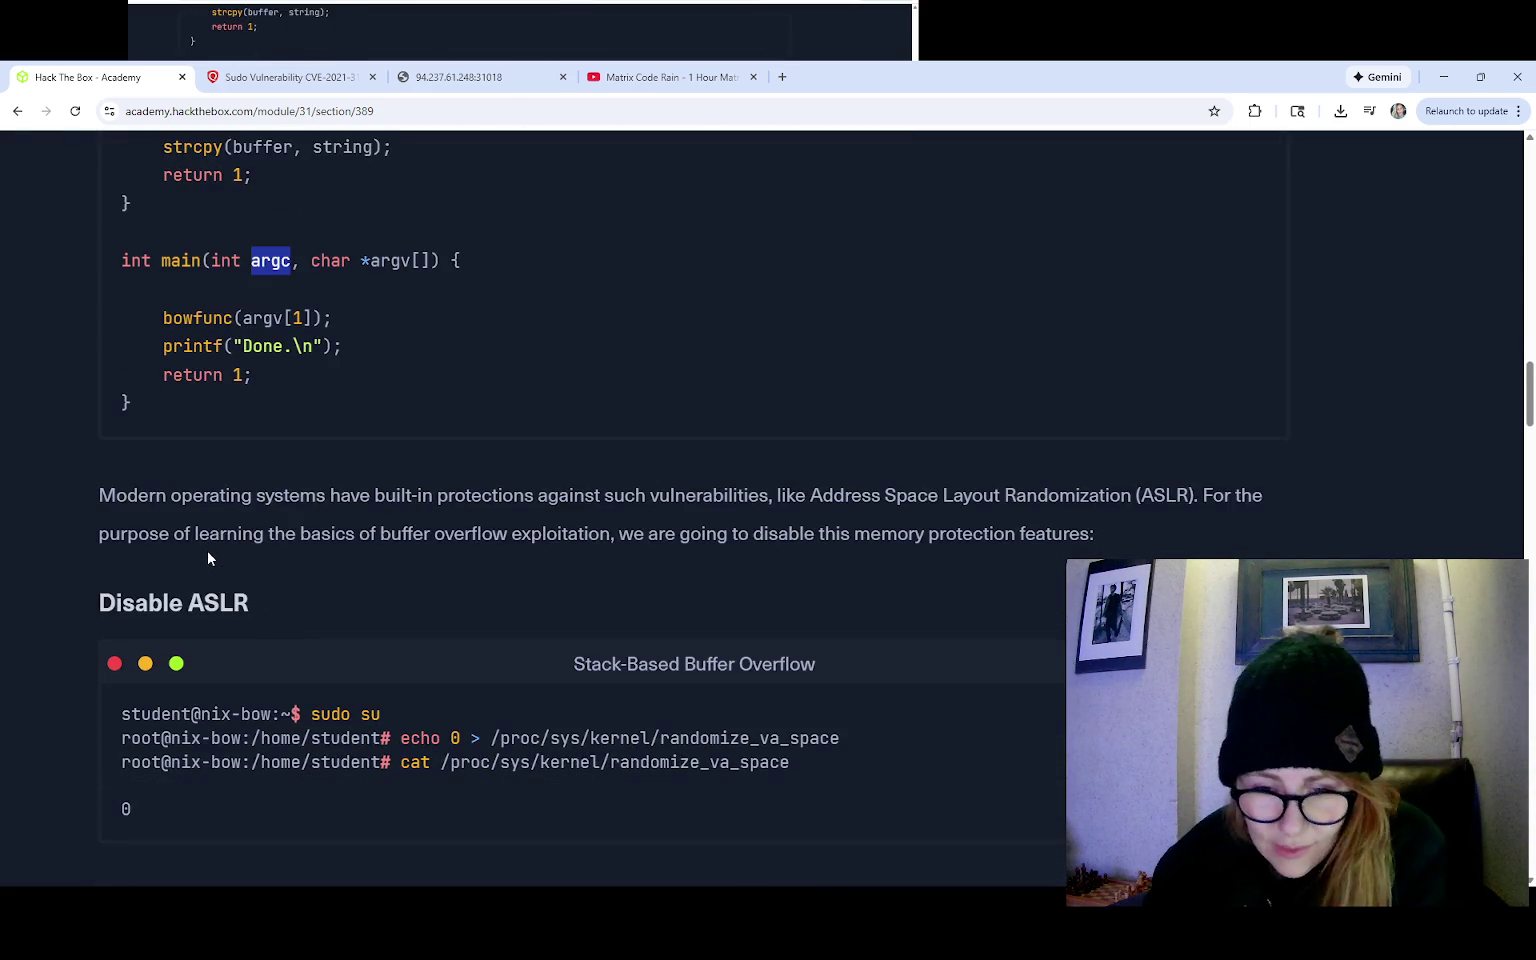
scroll(228, 588, "down", 1)
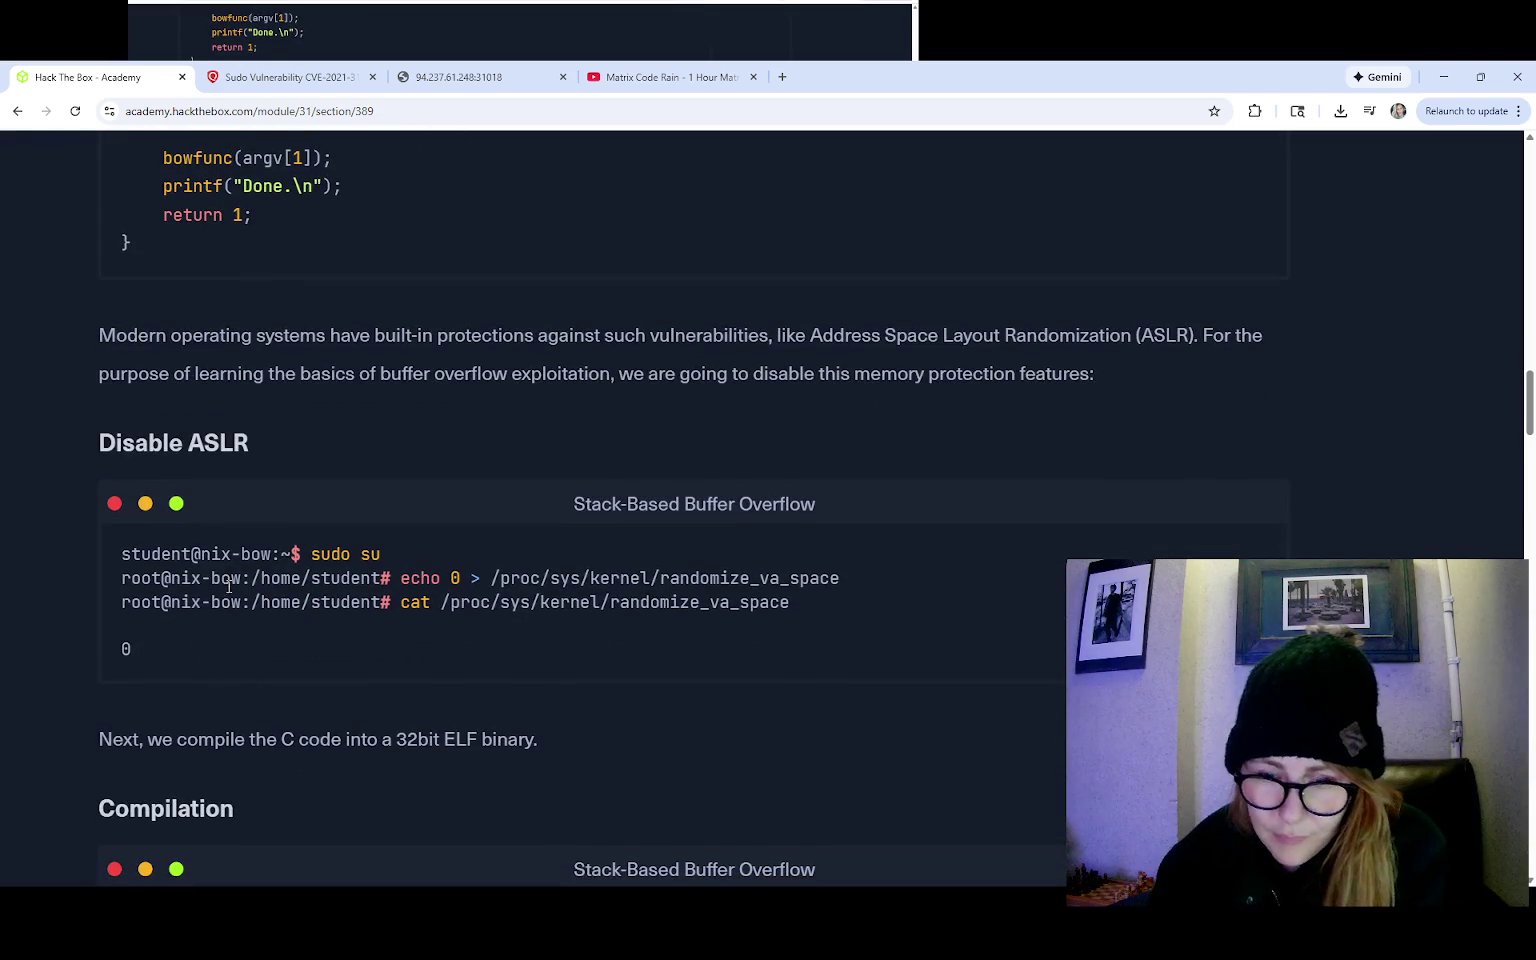
scroll(228, 588, "down", 12)
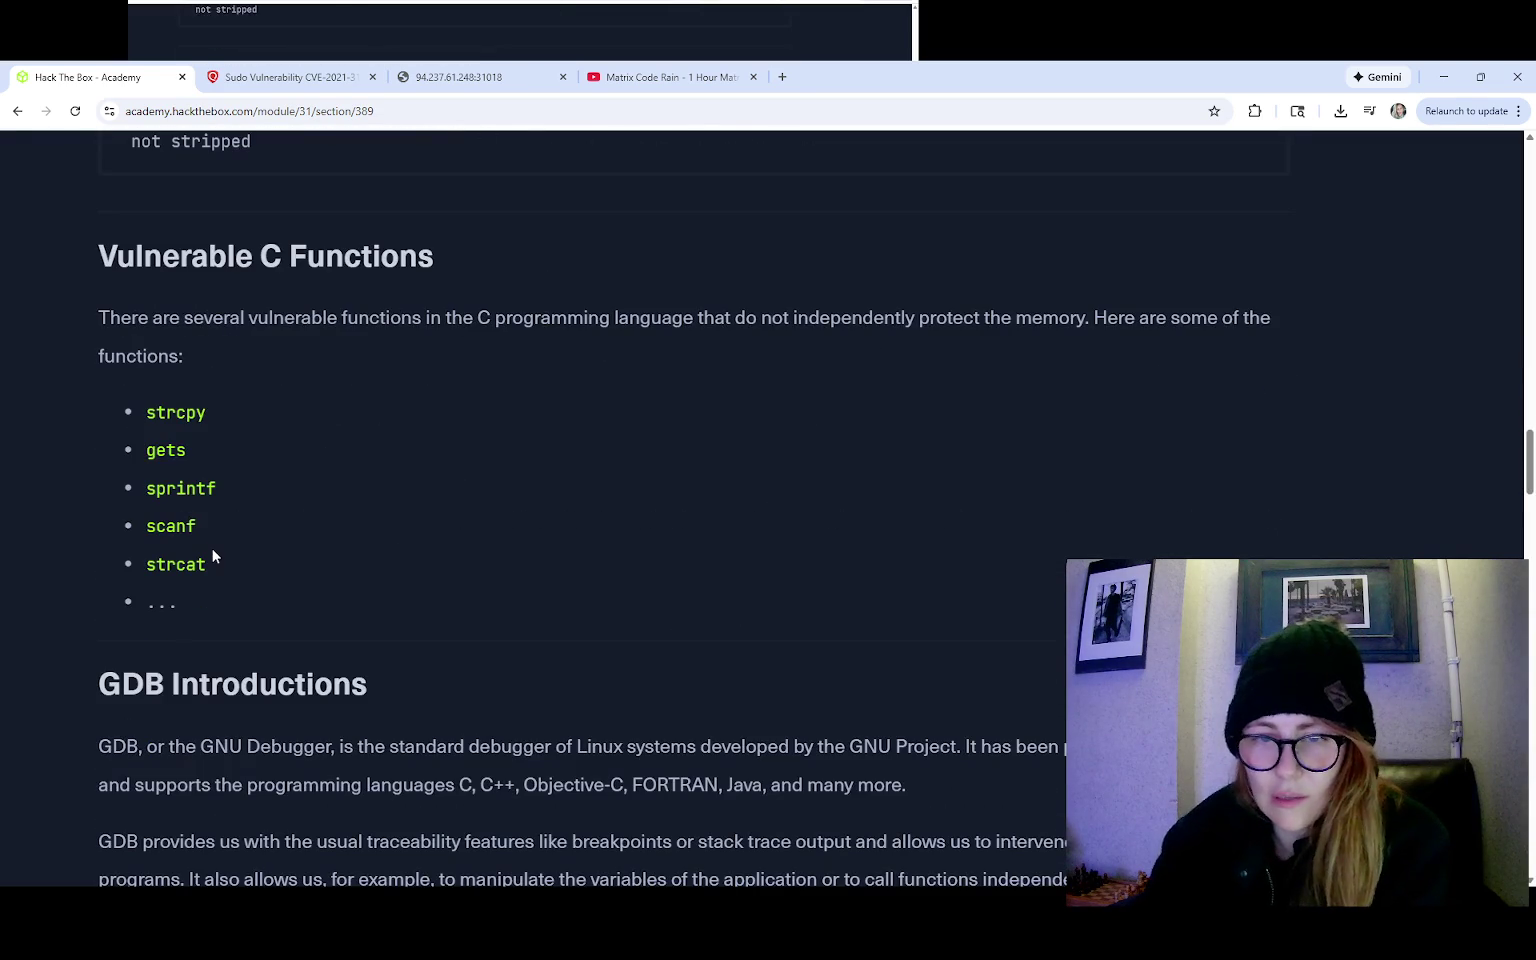
scroll(212, 548, "down", 14)
scroll(213, 546, "down", 20)
scroll(212, 552, "down", 15)
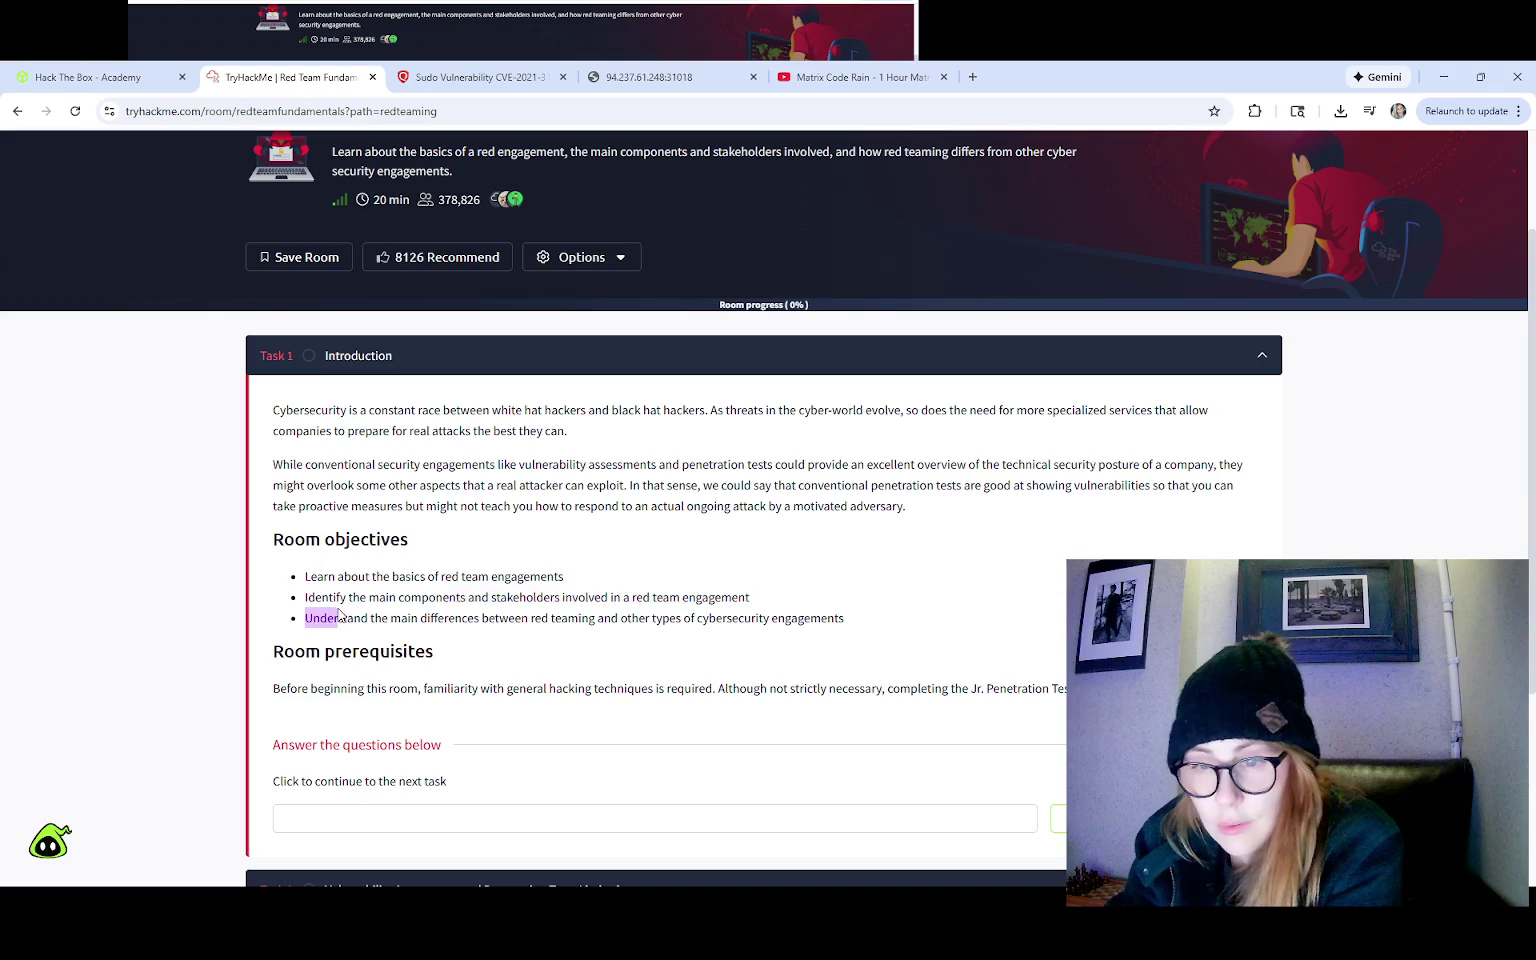
left_click_drag(341, 617, 350, 597)
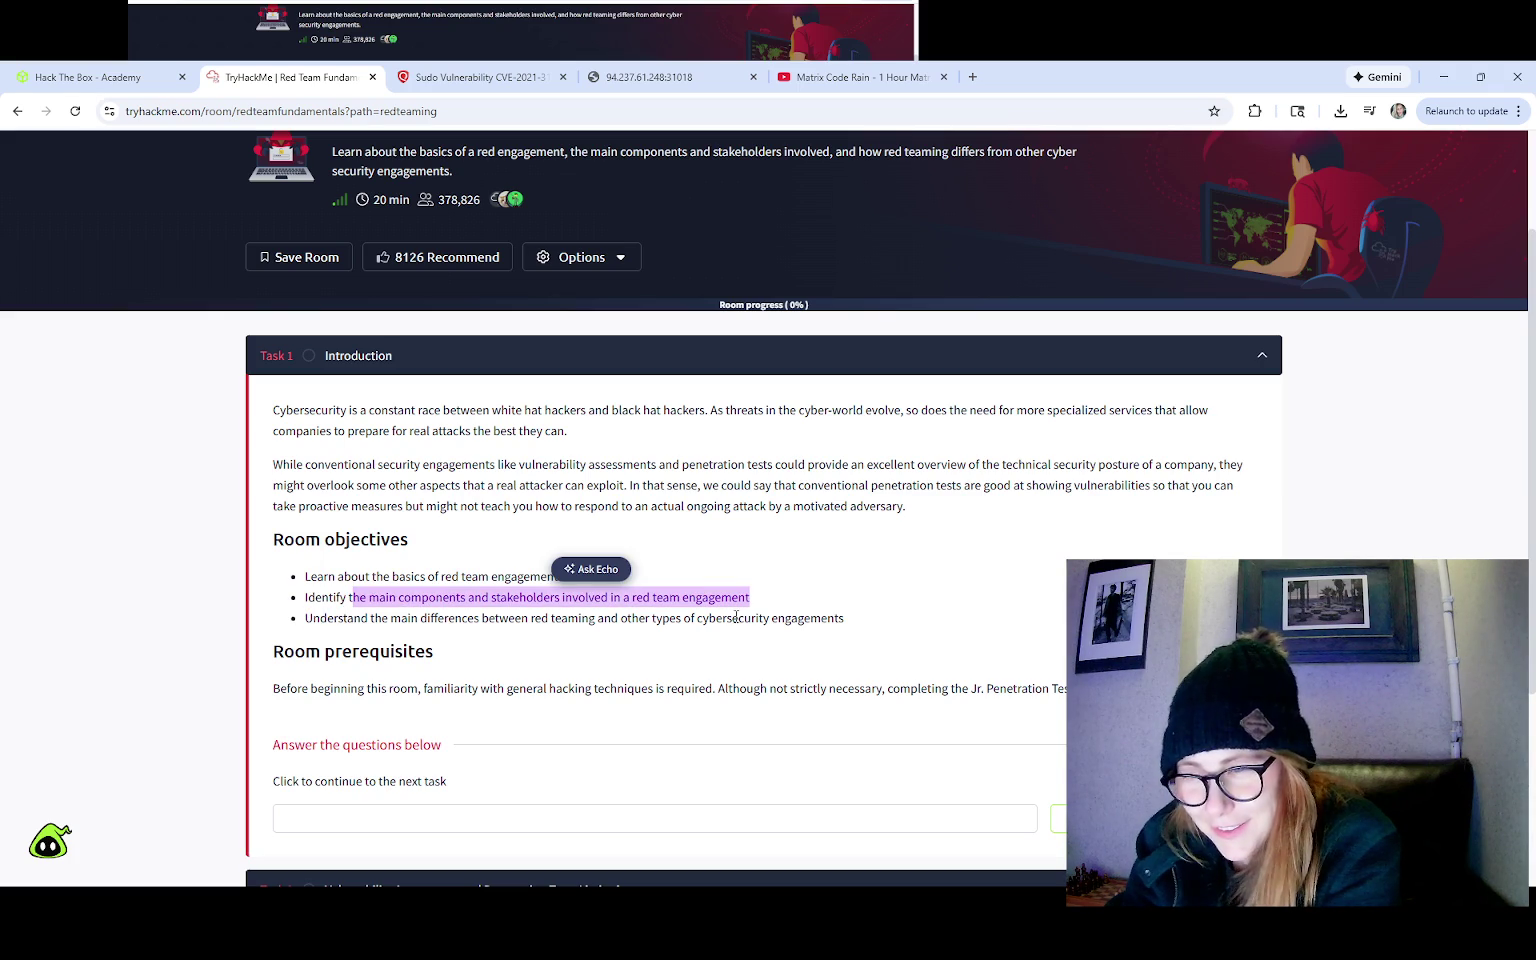
Step: Highlight part of the stakeholders objective line in the Task 1 introduction
left_click(853, 631)
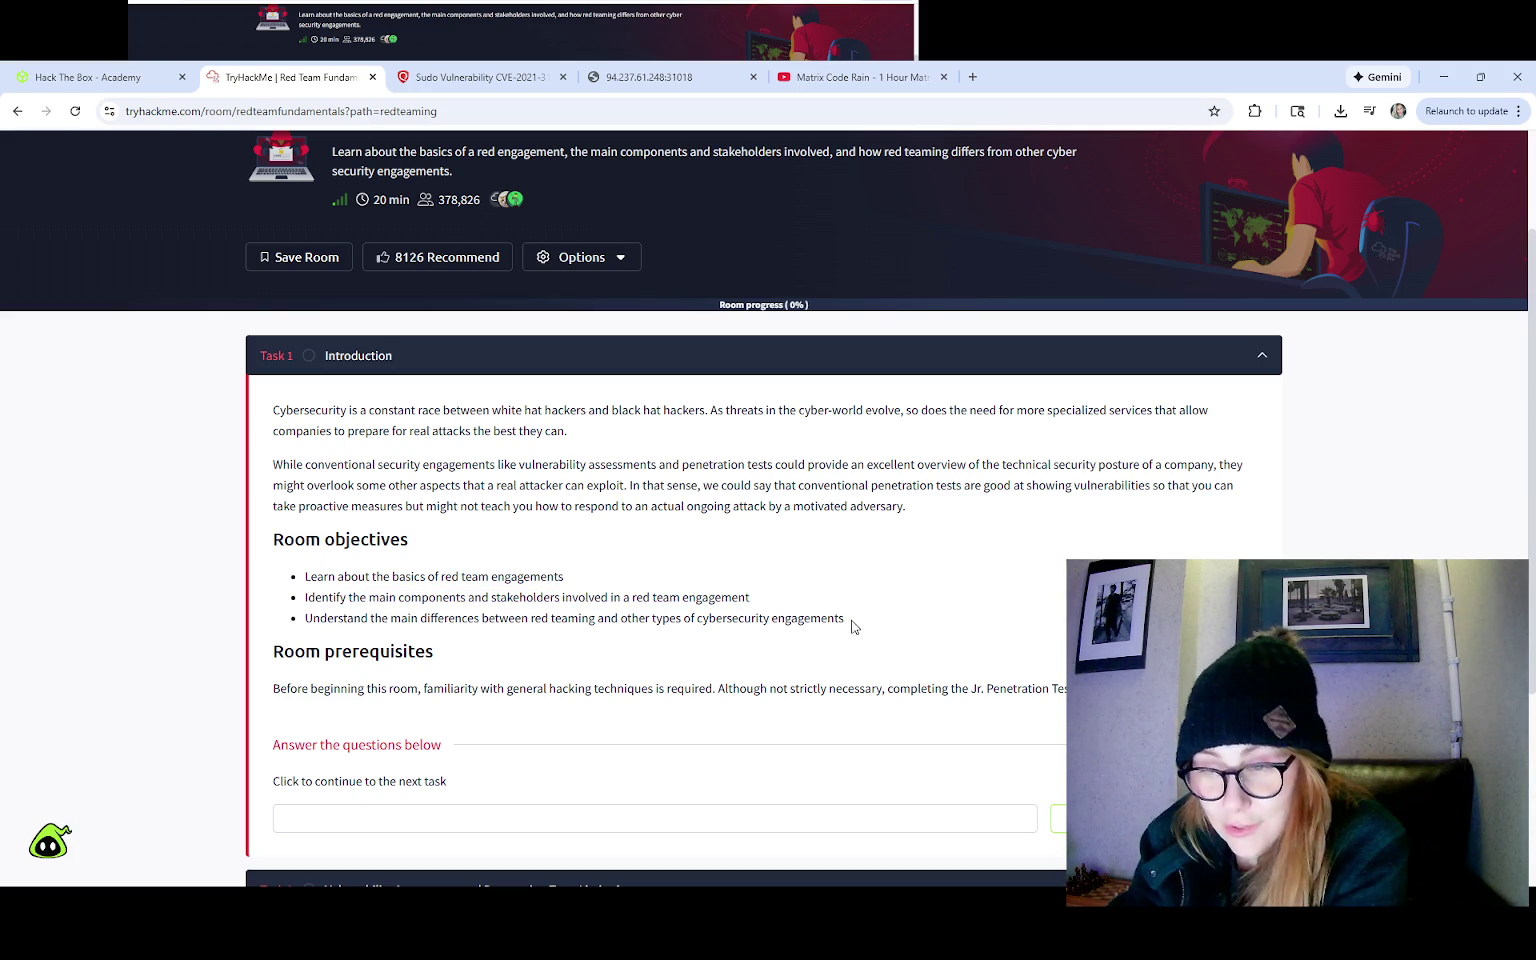
mouse_move(535, 597)
left_mouse_down()
mouse_move(647, 597)
mouse_move(610, 594)
left_mouse_up()
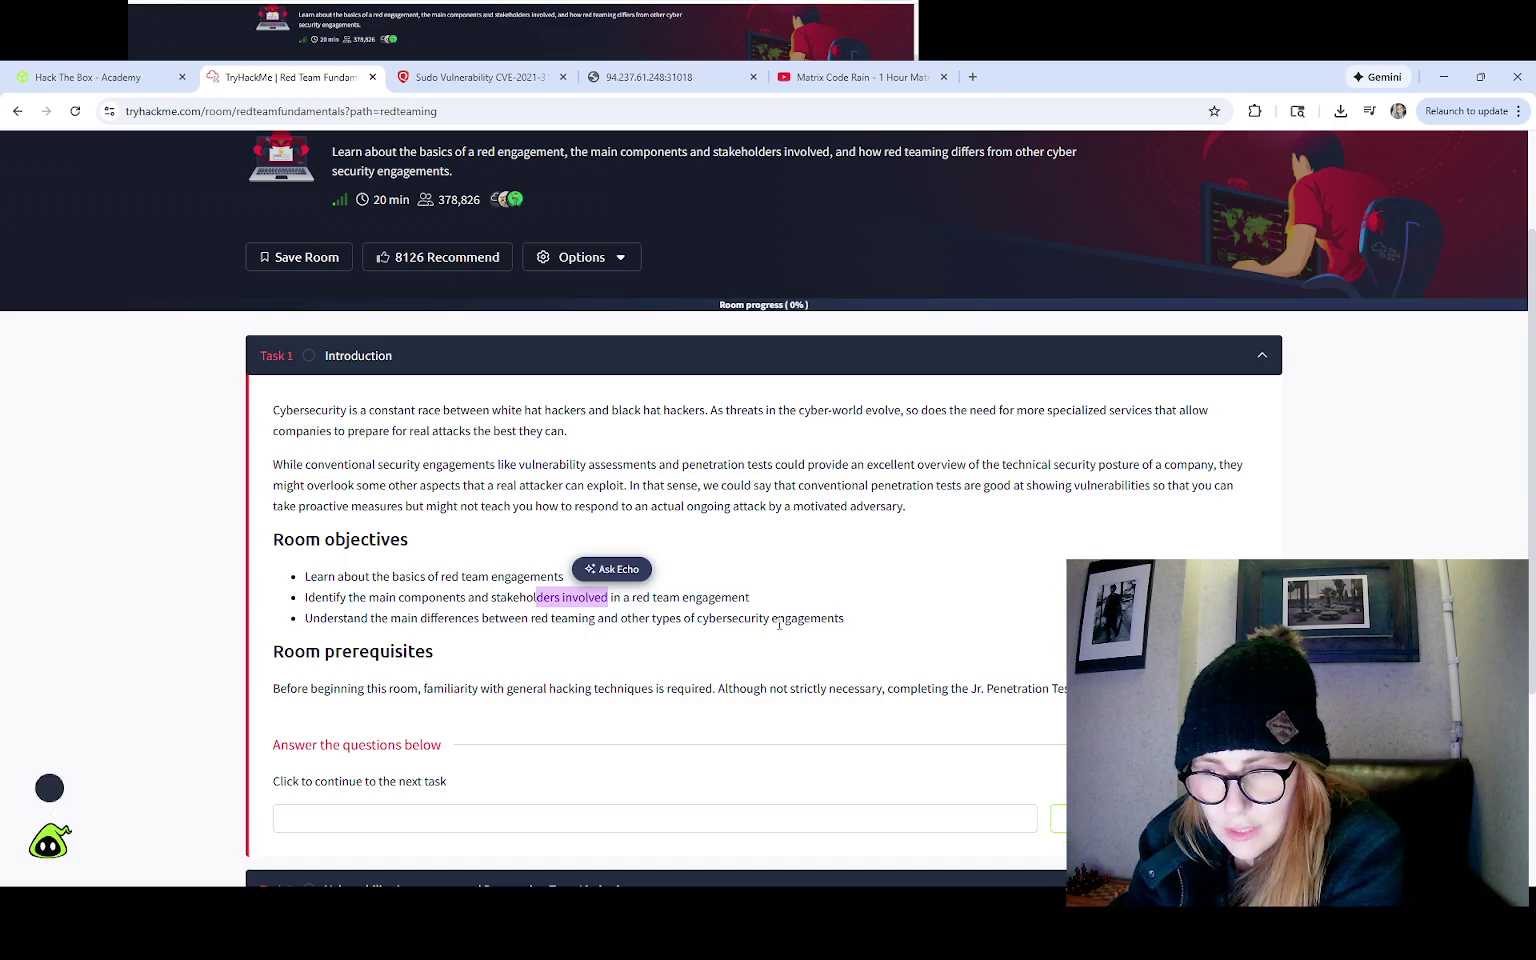
scroll(667, 685, "down", 3)
scroll(667, 685, "down", 2)
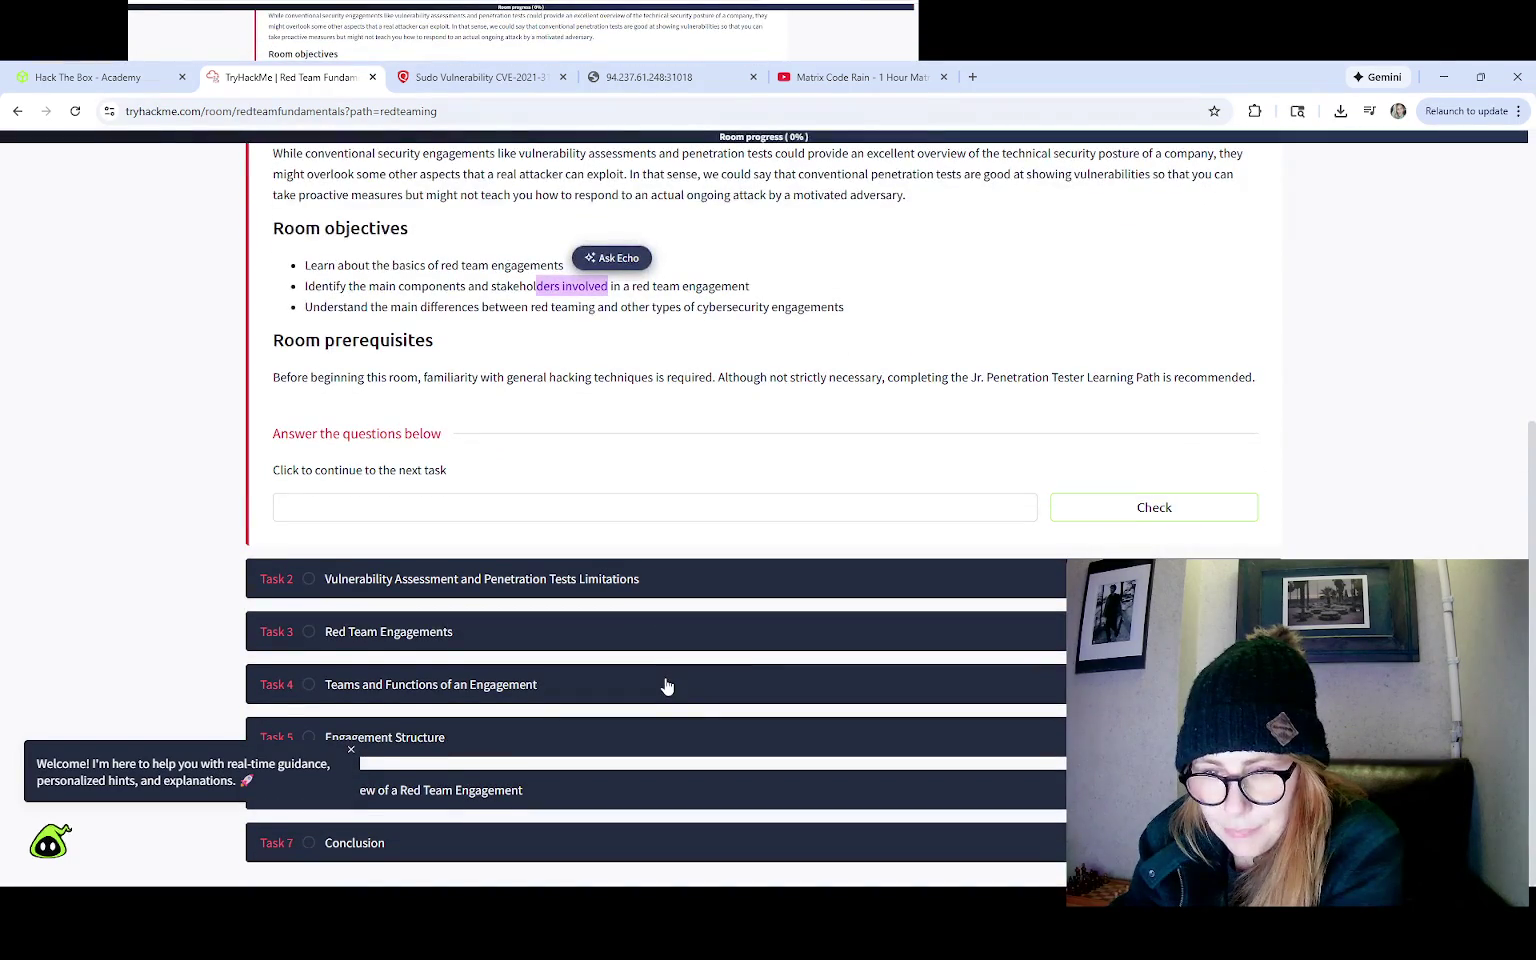
Step: Mark Task 1's 'No answer needed' field complete, raising room progress to 7%
left_click(343, 509)
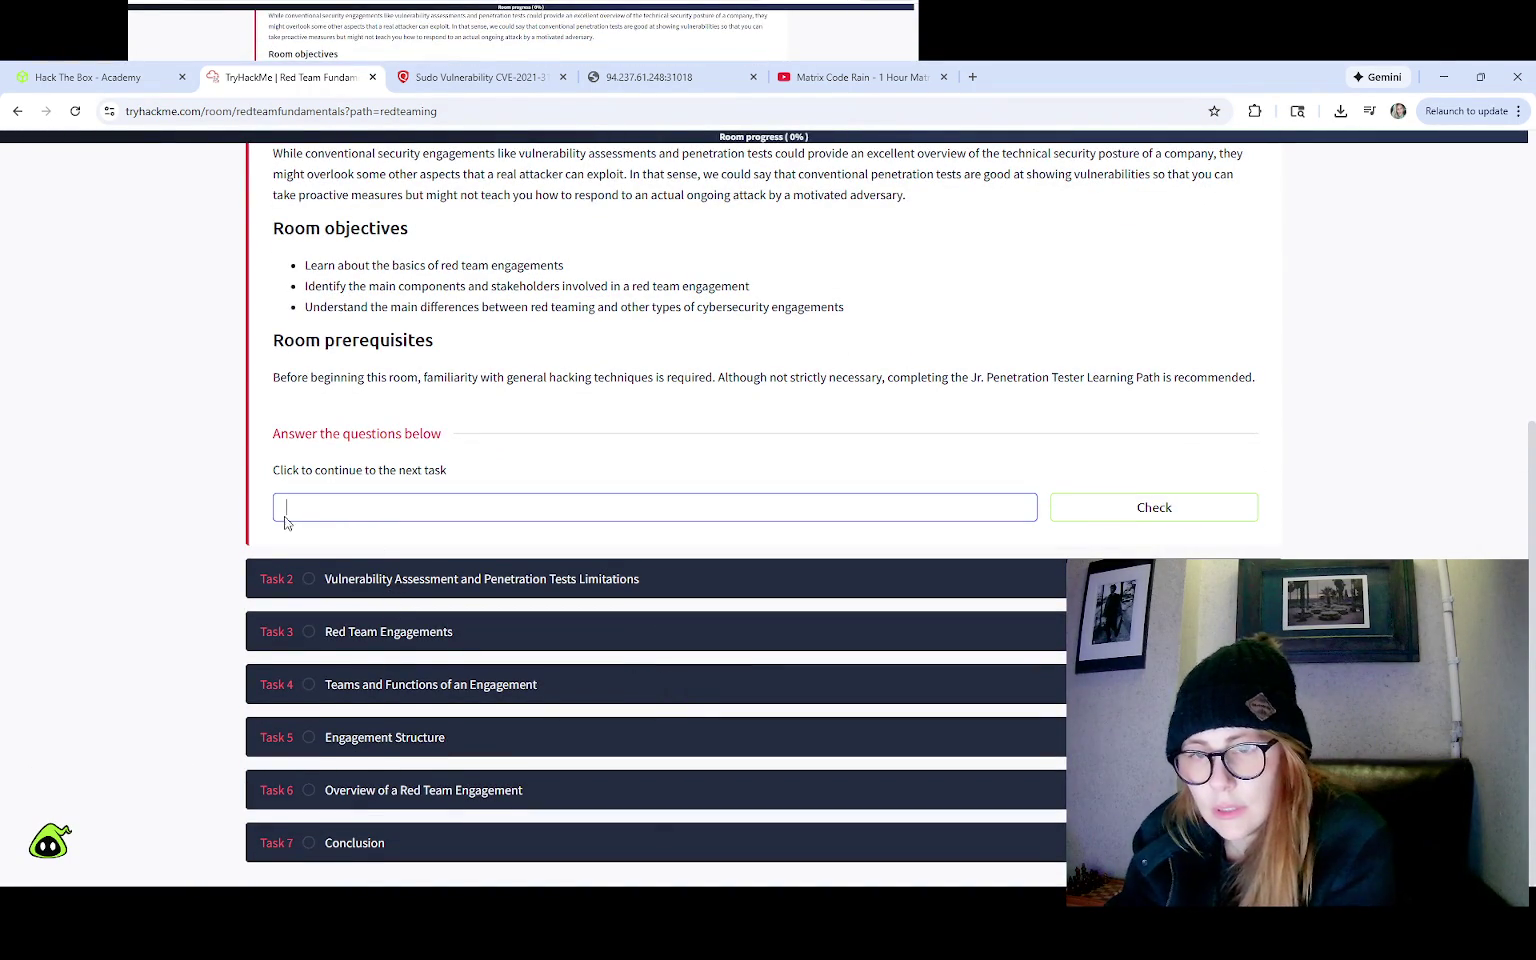
left_click(394, 432)
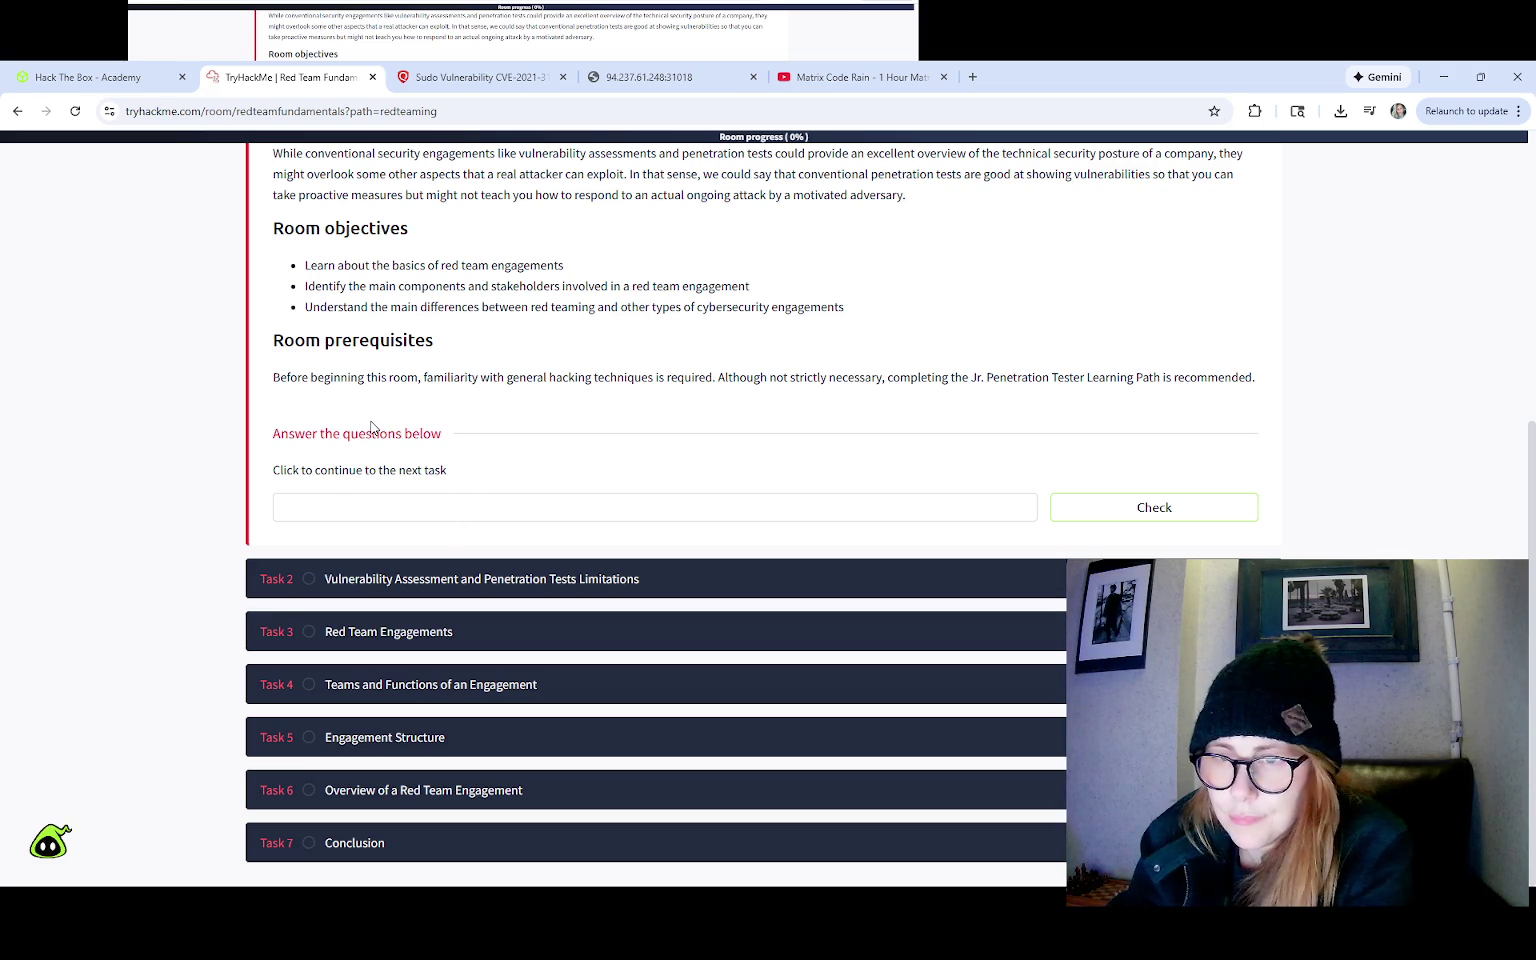
scroll(371, 428, "up", 1)
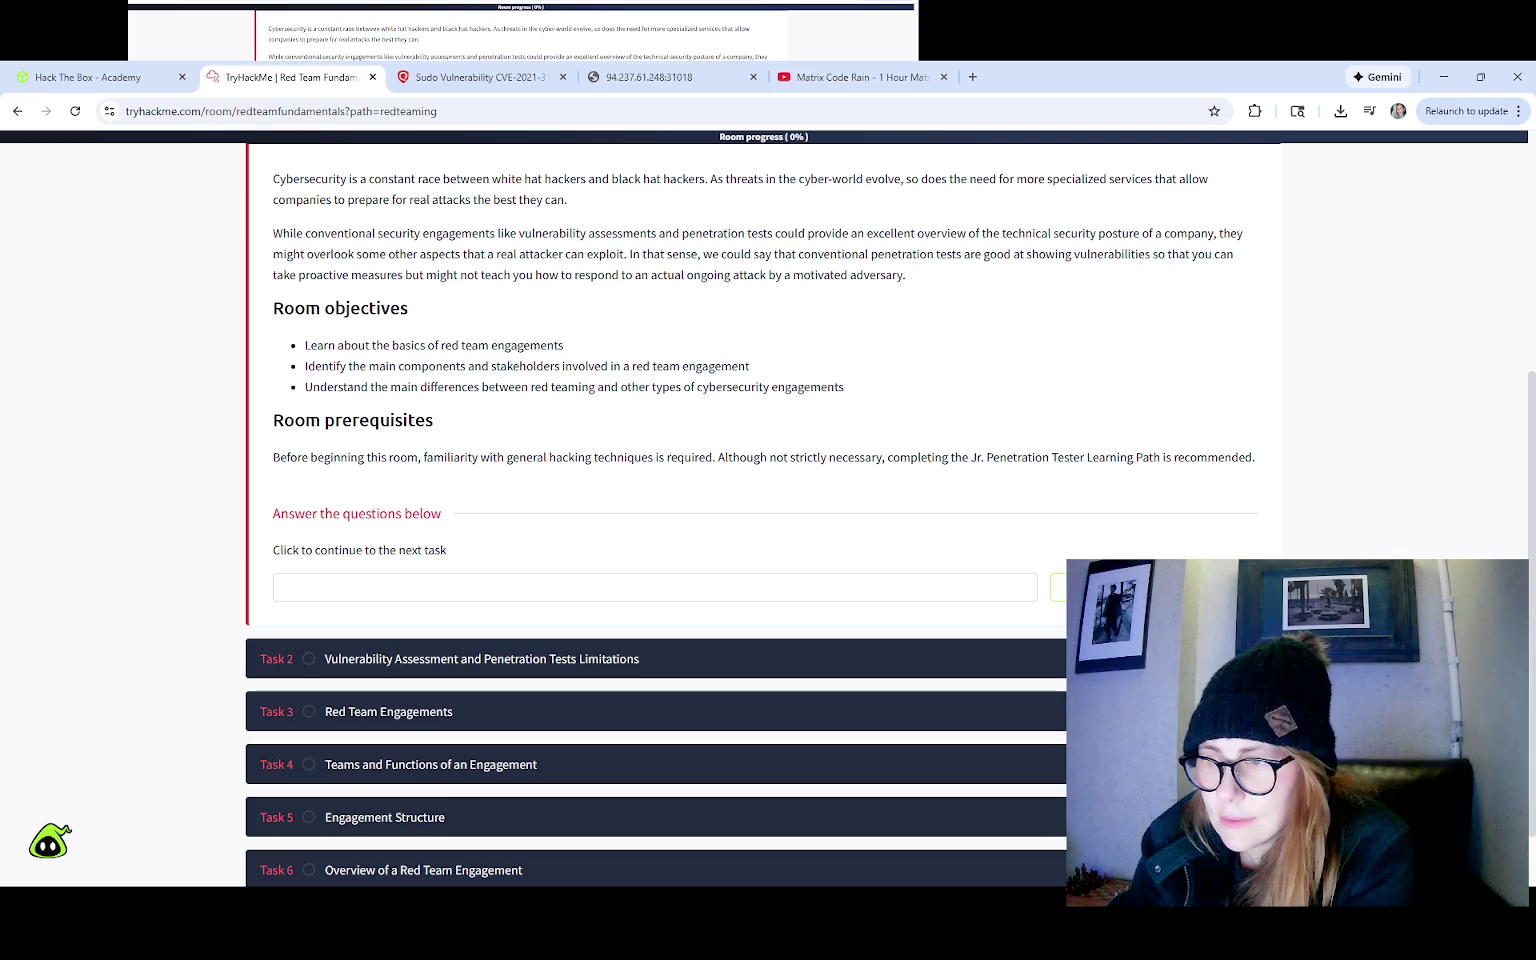
left_click(1085, 588)
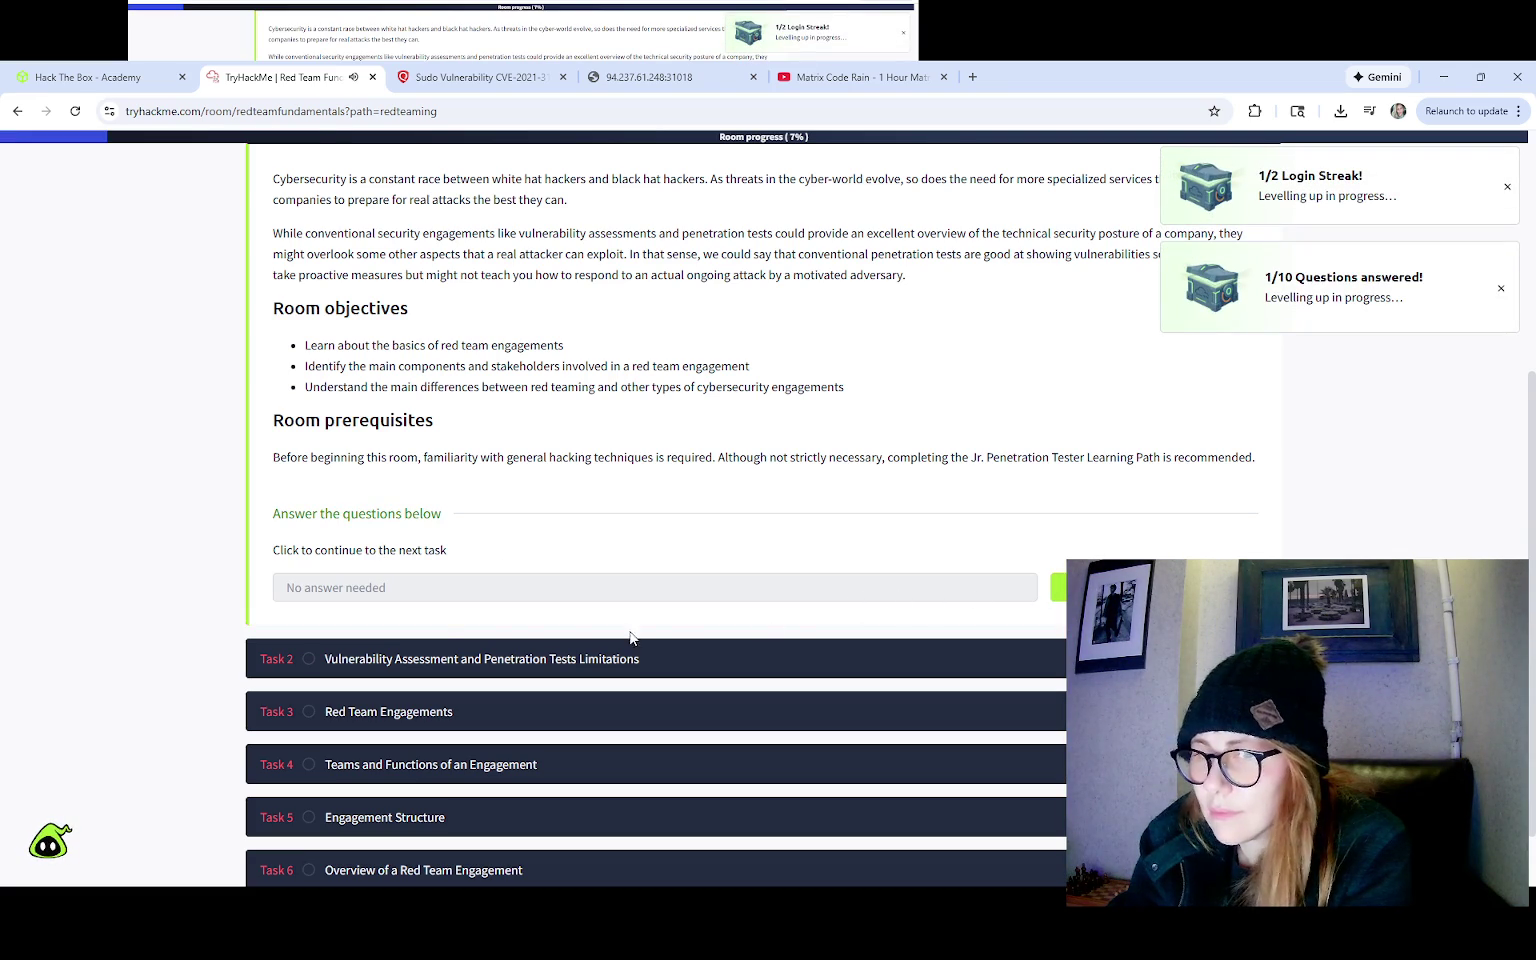
scroll(390, 610, "down", 1)
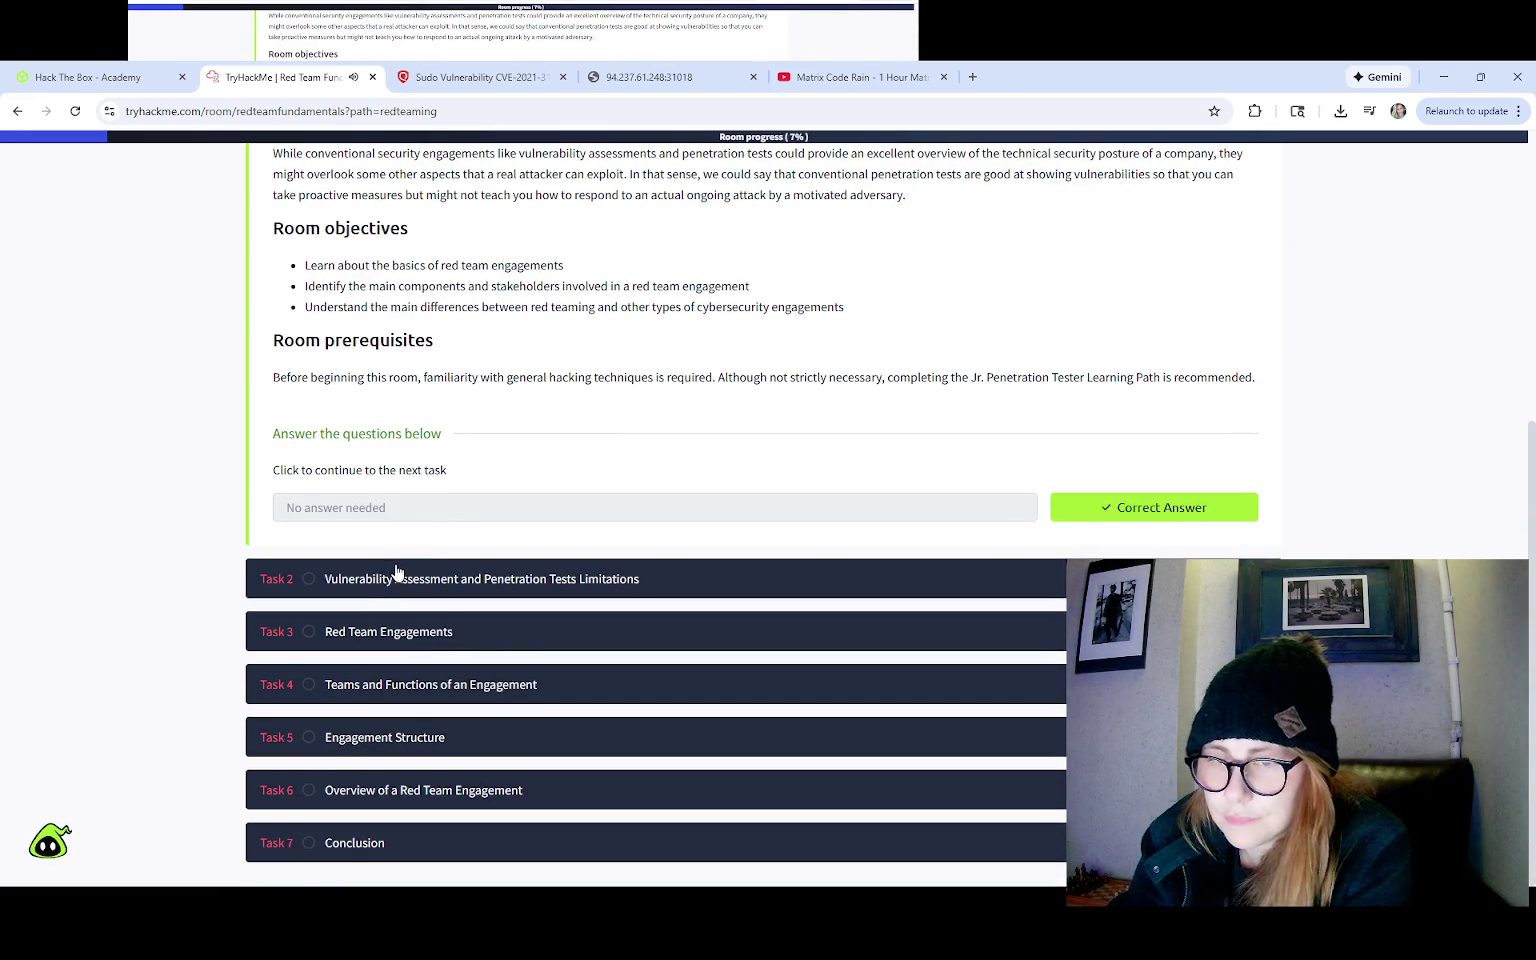
left_click(397, 577)
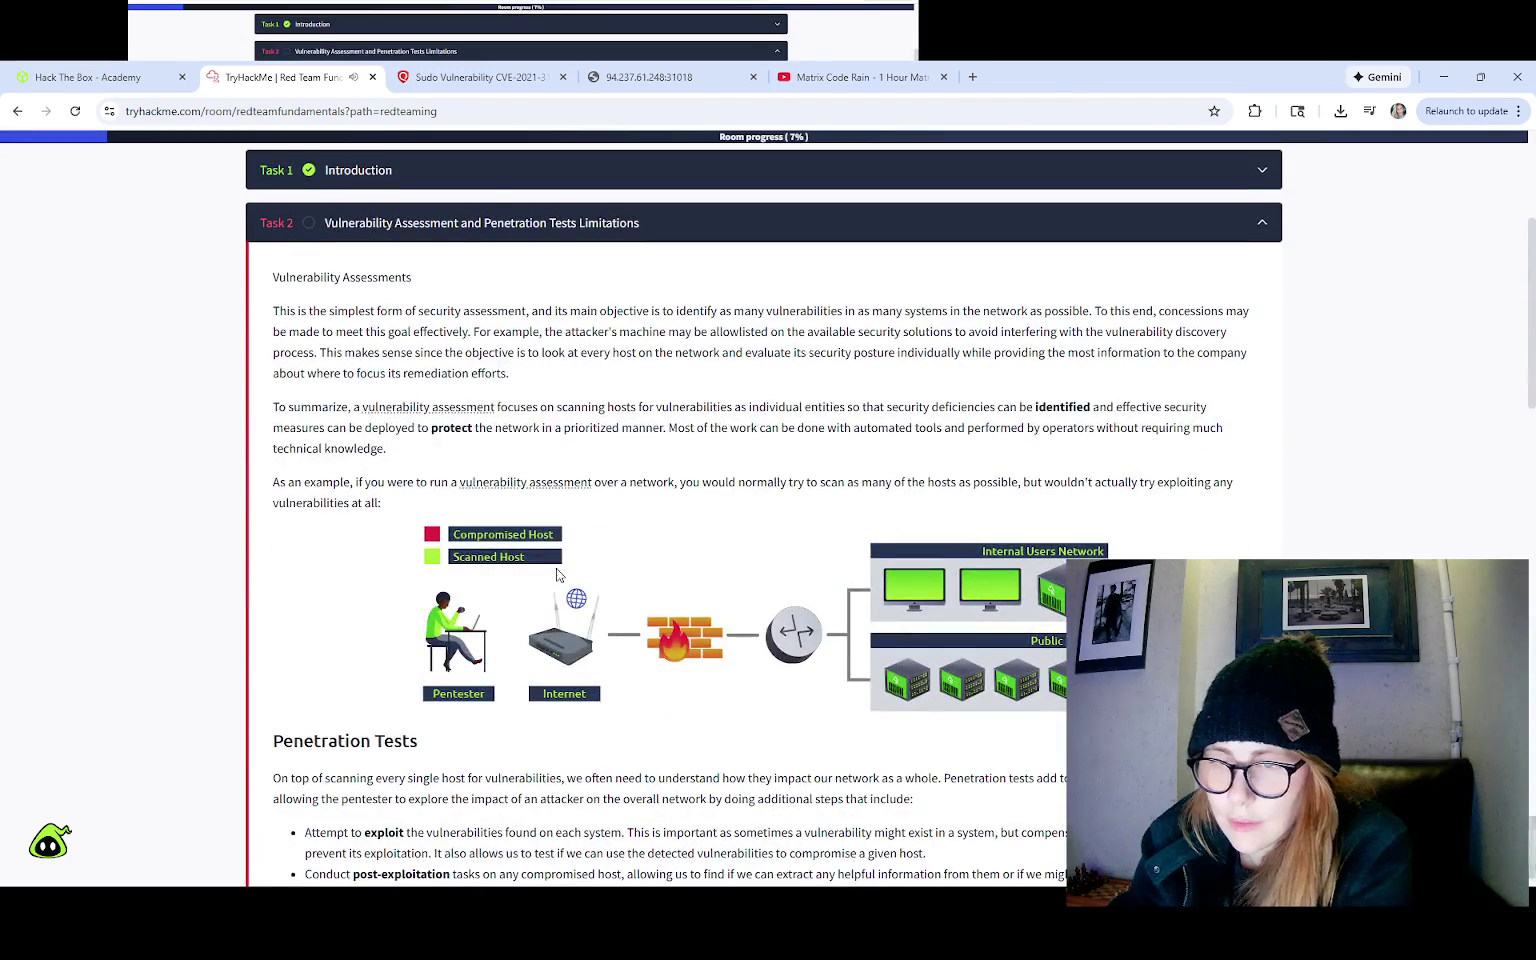
Step: Enlarge and close the vulnerability assessment network diagram, then read down to Task 2's questions
scroll(549, 590, "down", 5)
scroll(549, 588, "up", 4)
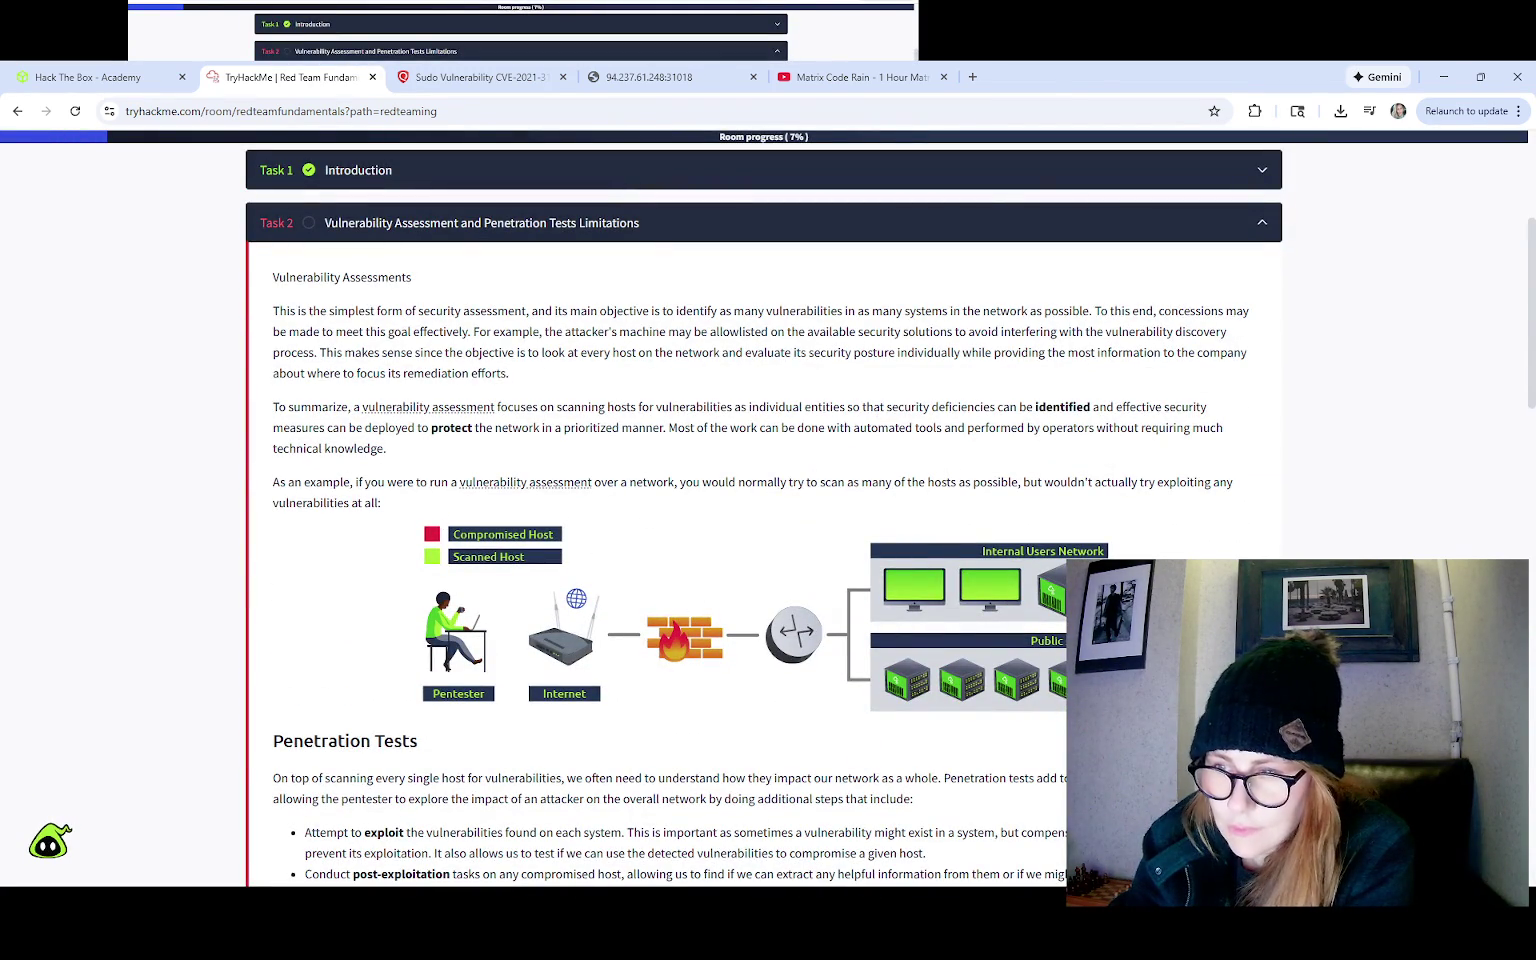
left_click(443, 625)
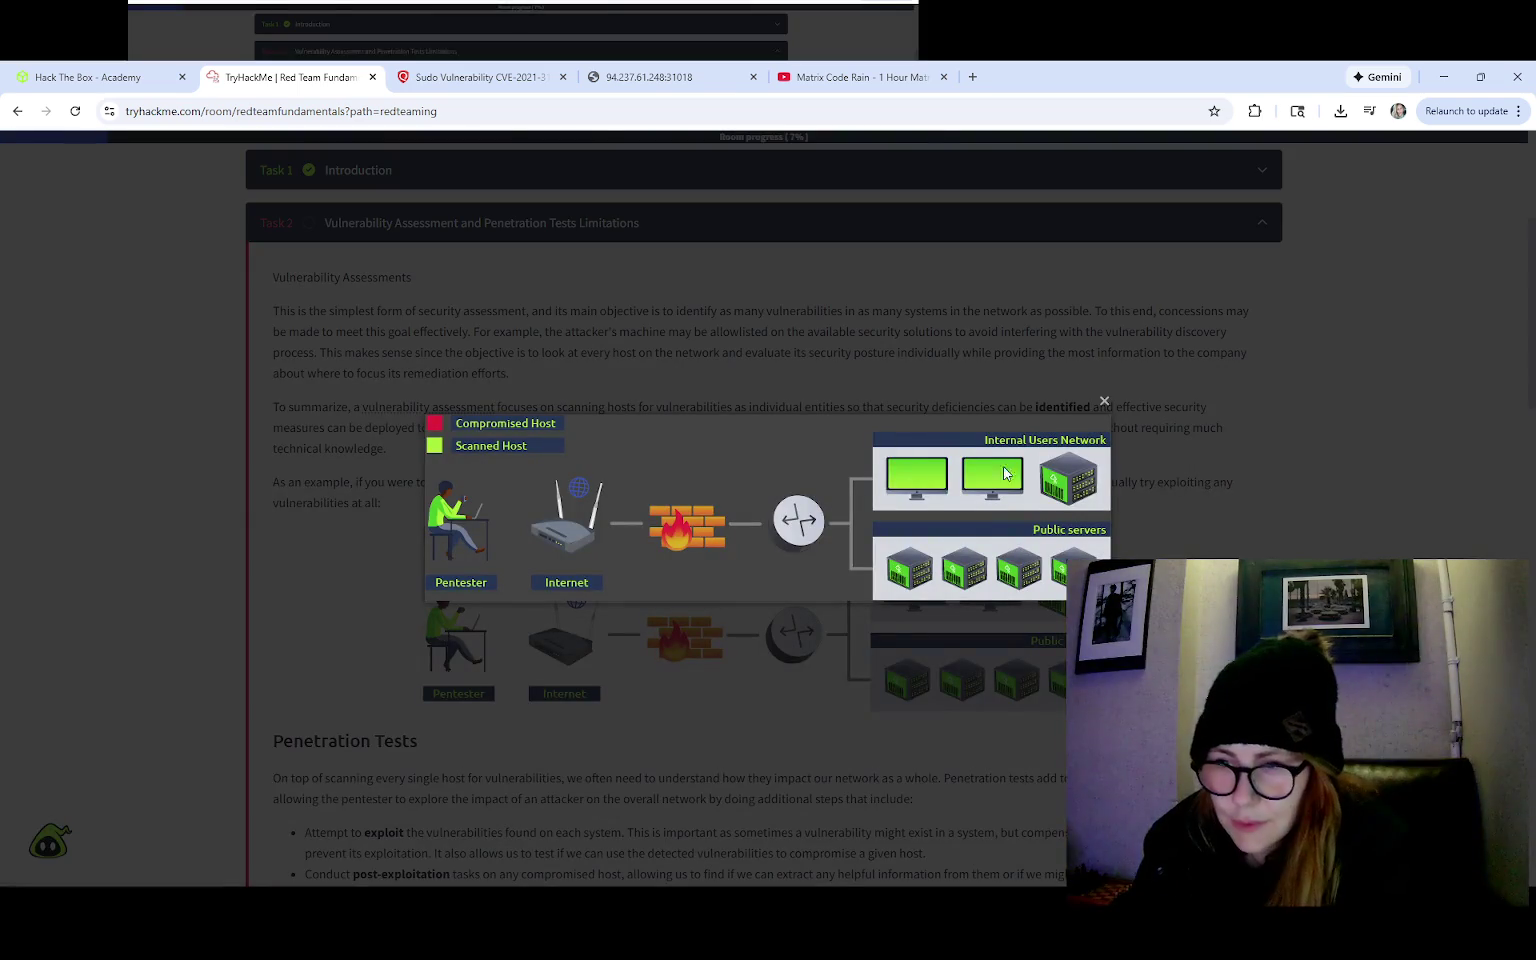
left_click(808, 600)
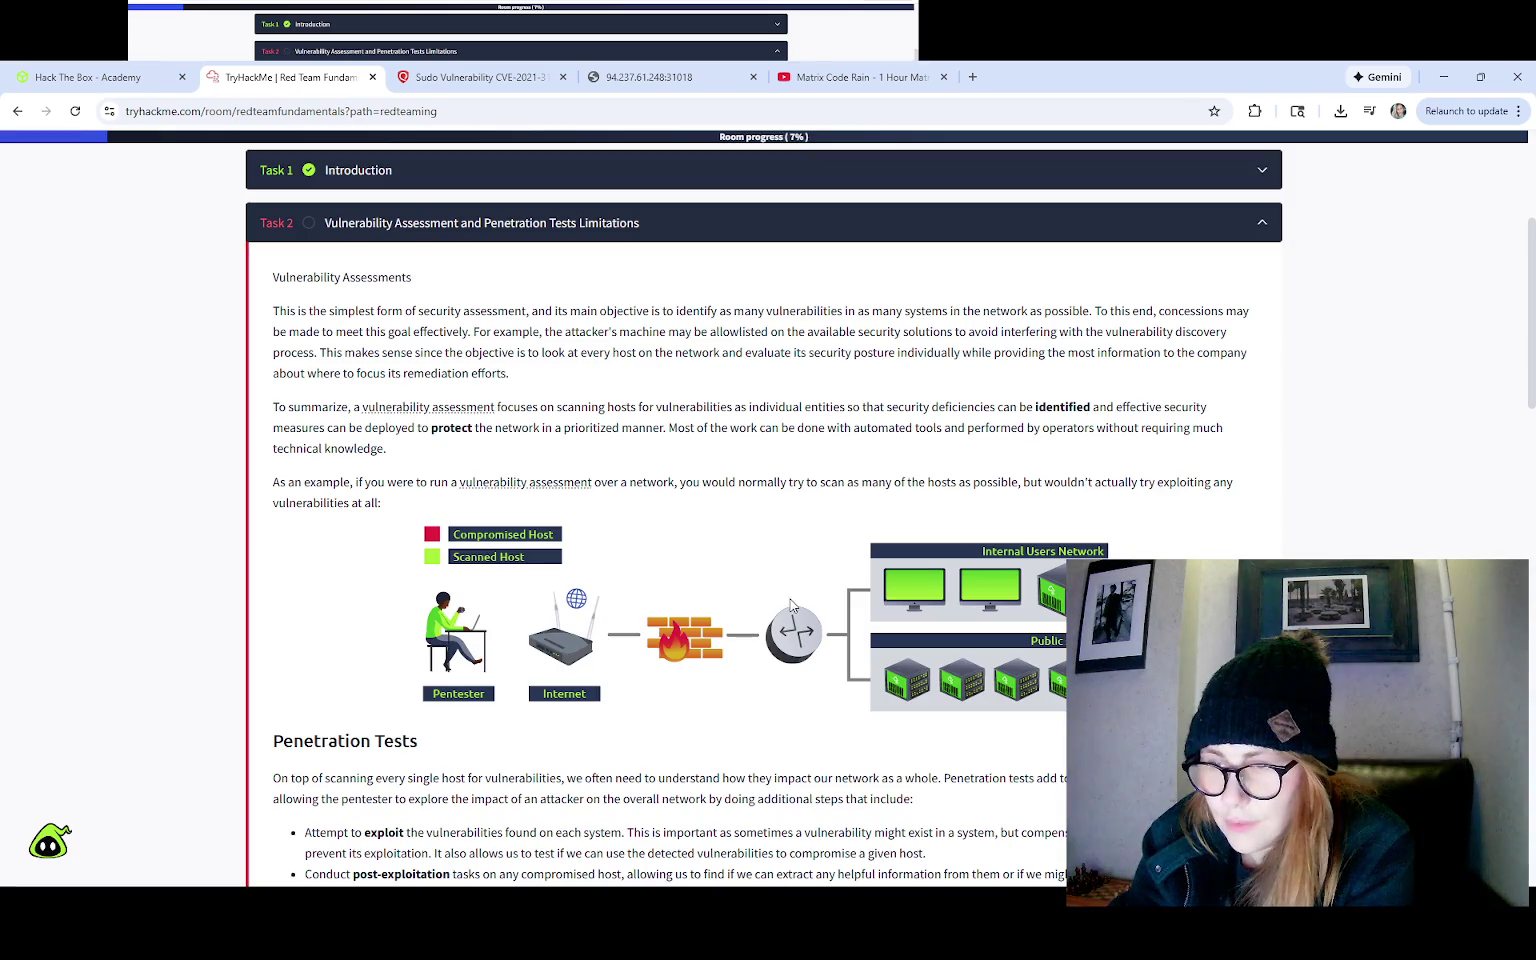
scroll(480, 692, "down", 2)
scroll(413, 748, "down", 10)
scroll(424, 758, "down", 10)
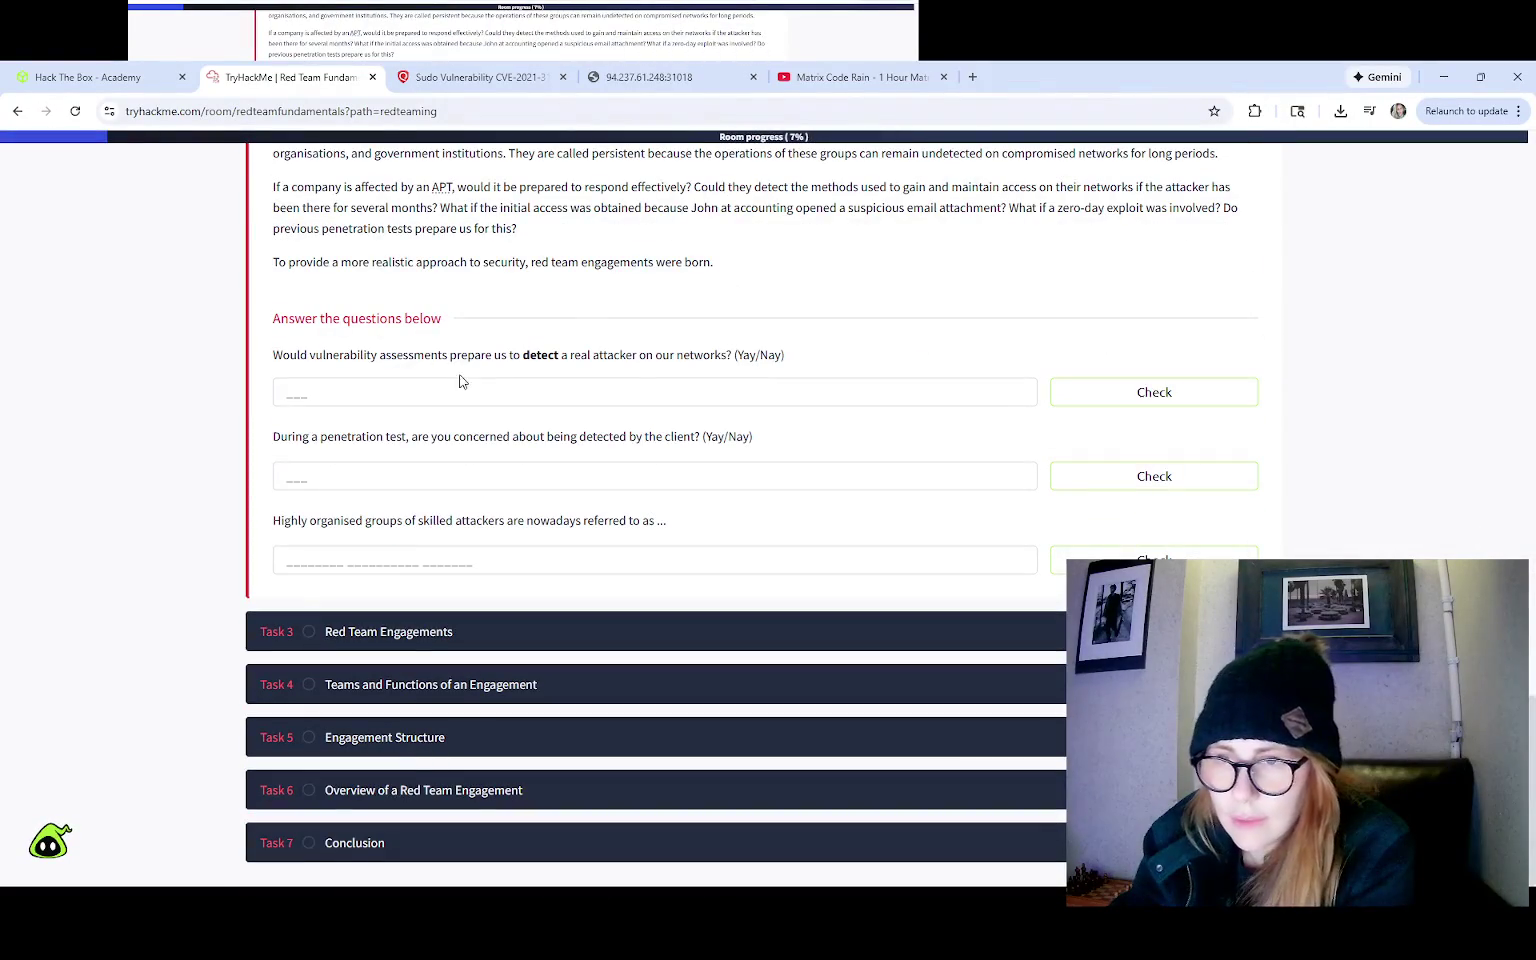
left_click(508, 392)
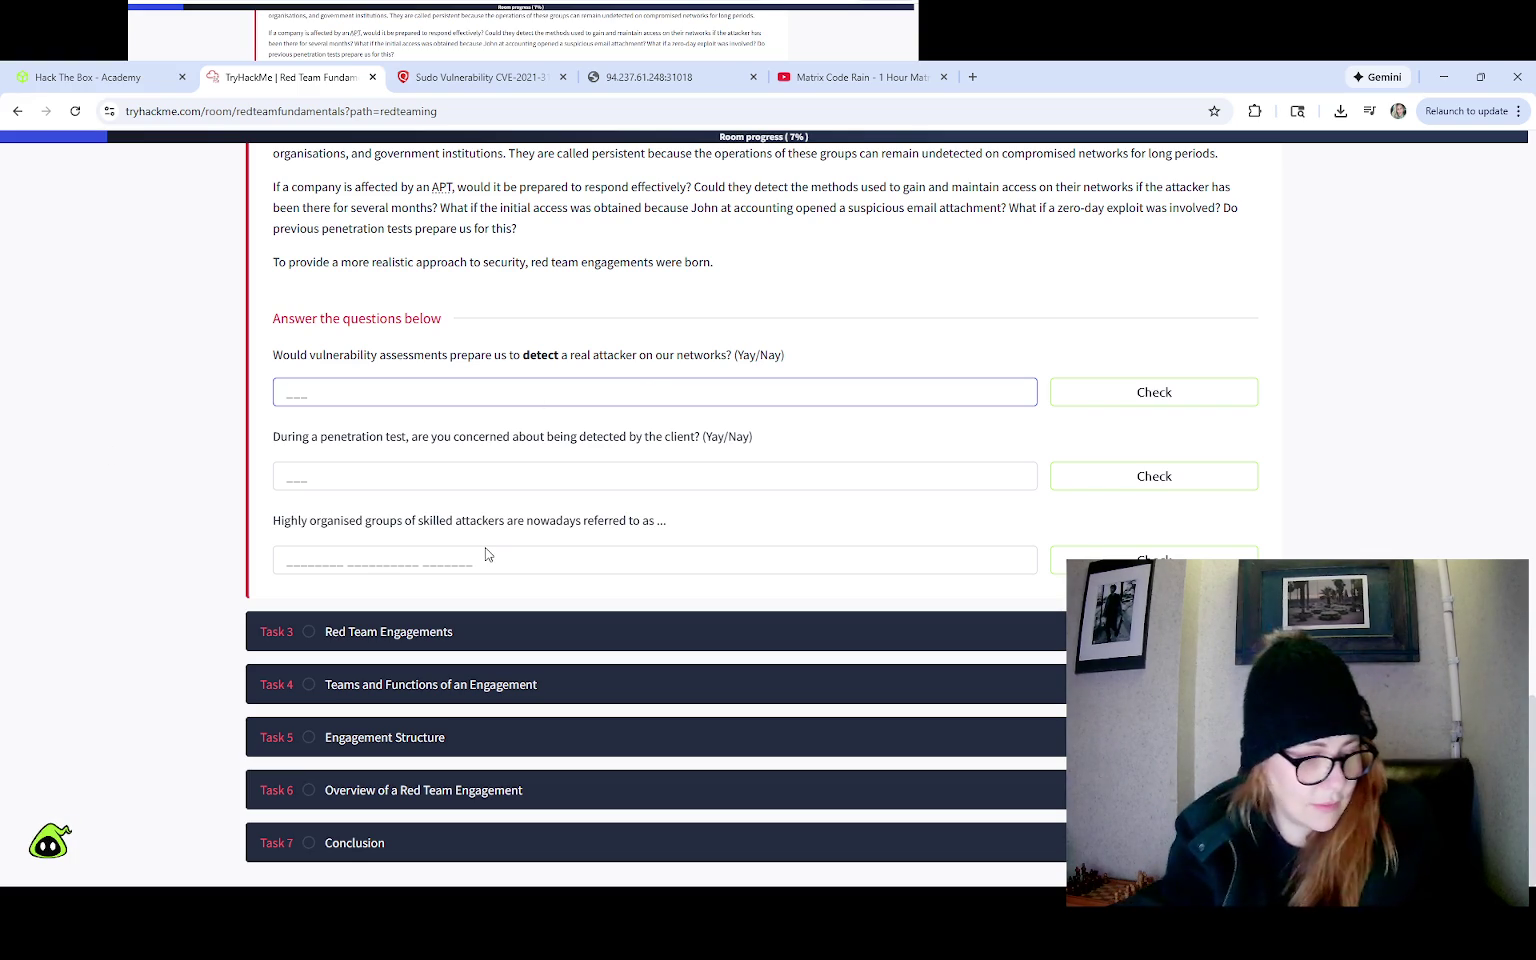
Step: Try 'Yes' and then 'No' on the first vulnerability-assessment question; both are rejected
type("YES")
key("Return")
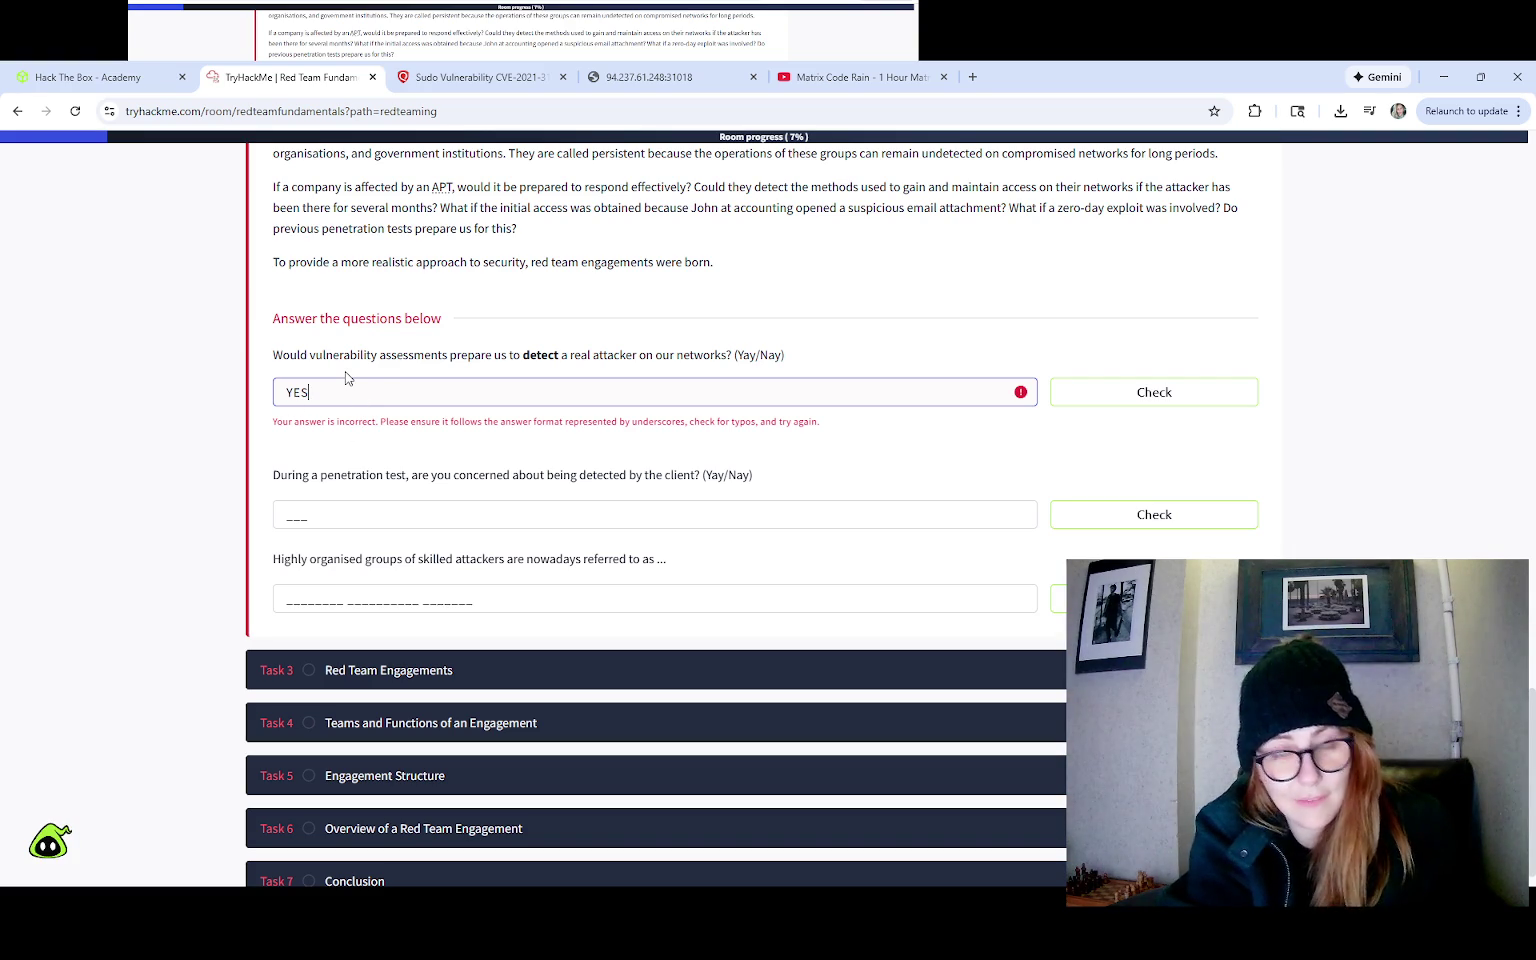
key("BackSpace")
key("BackSpace")
key("BackSpace")
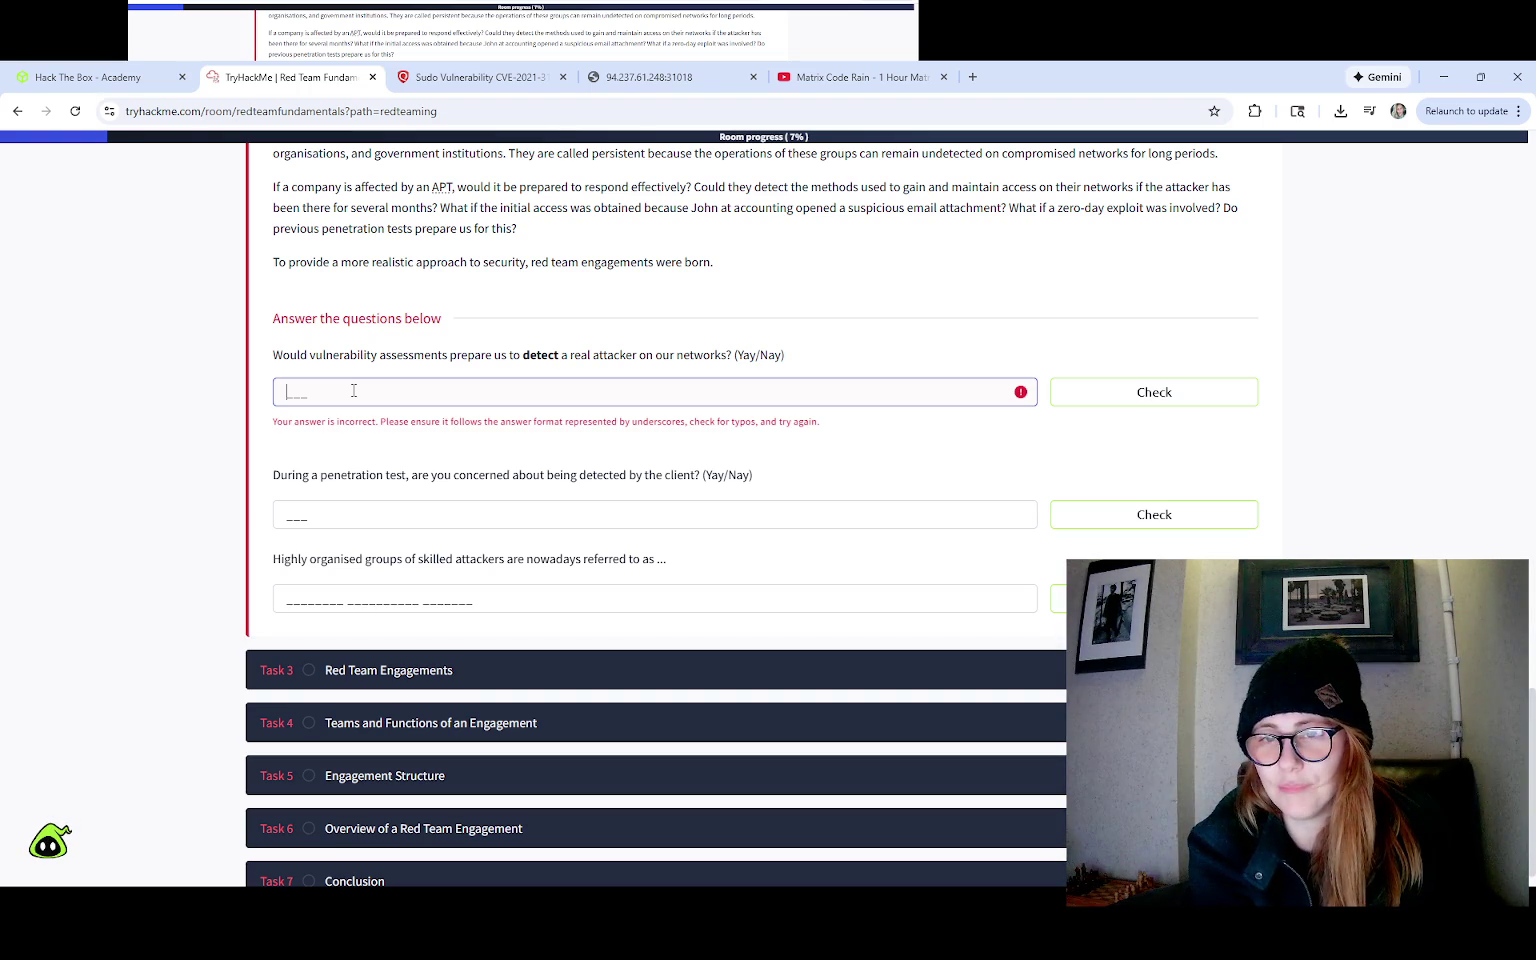
type("NO")
key("Return")
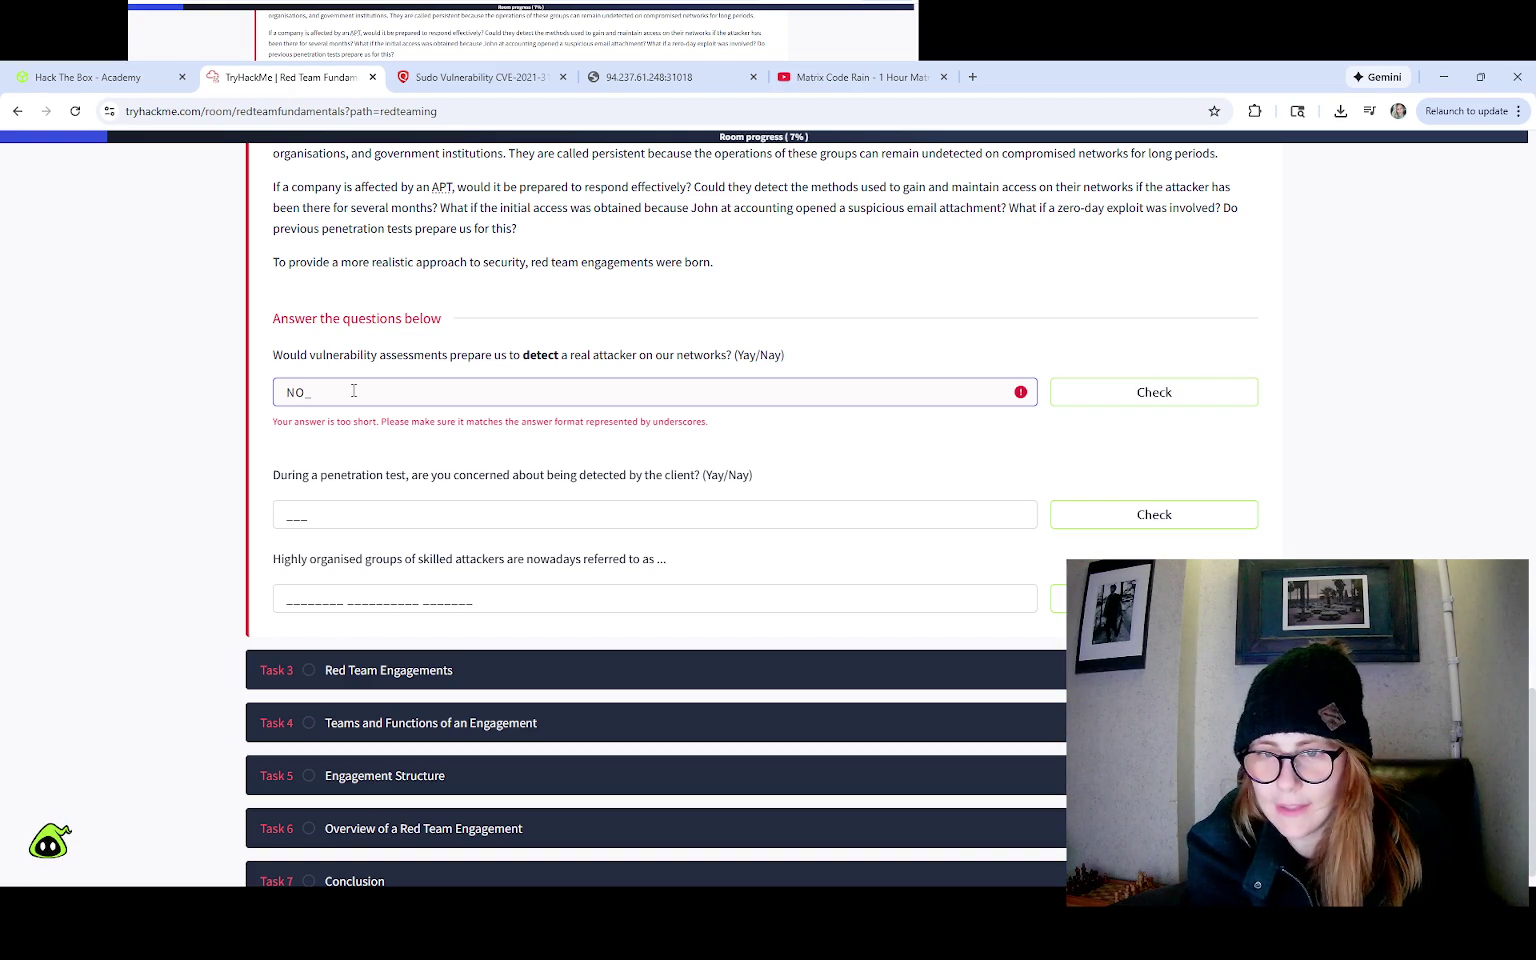
key("BackSpace")
key("BackSpace")
type("YAY")
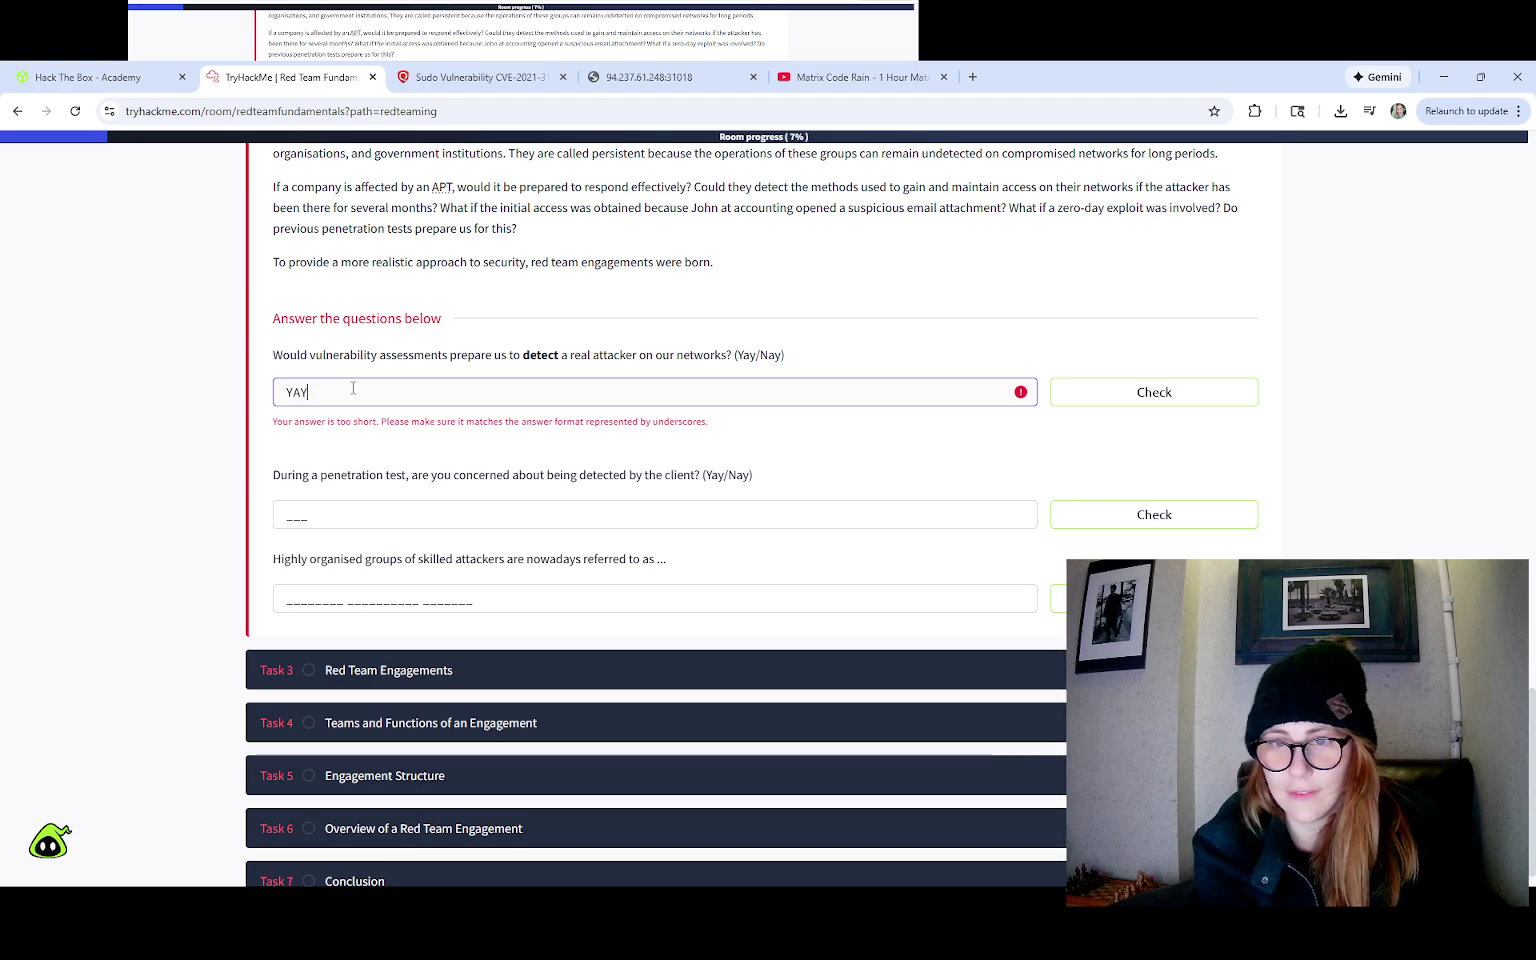
Step: Try 'Yay', then answer 'Nay', which is accepted, bringing progress to 15%
key("BackSpace")
key("BackSpace")
type("ay")
key("Return")
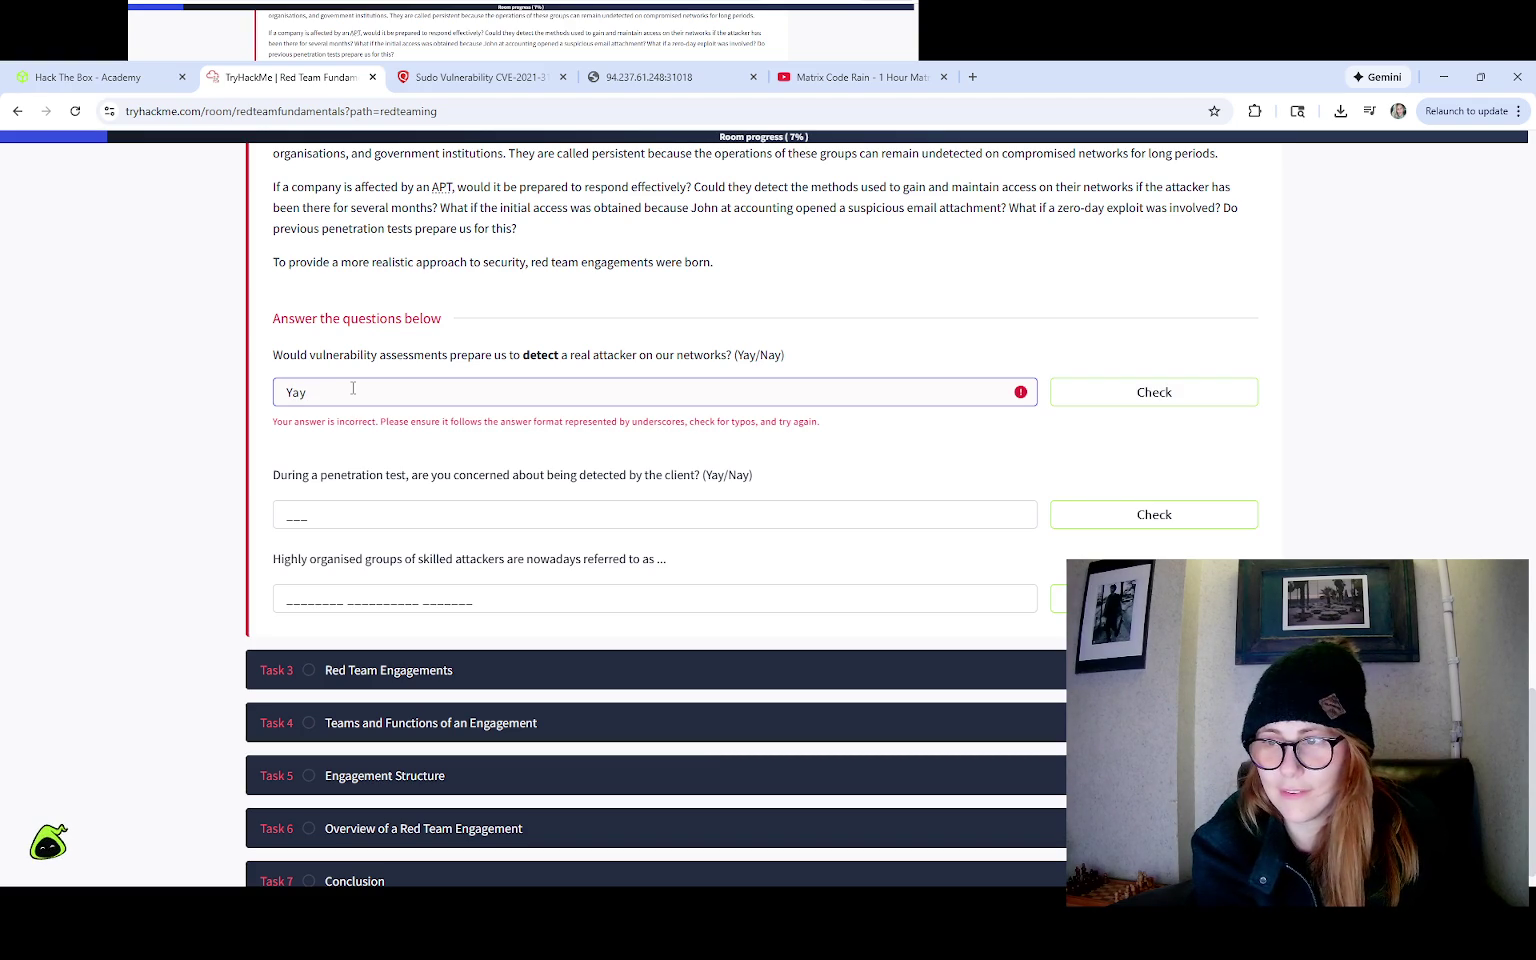
key("BackSpace")
key("BackSpace")
key("BackSpace")
type("Nay")
key("Return")
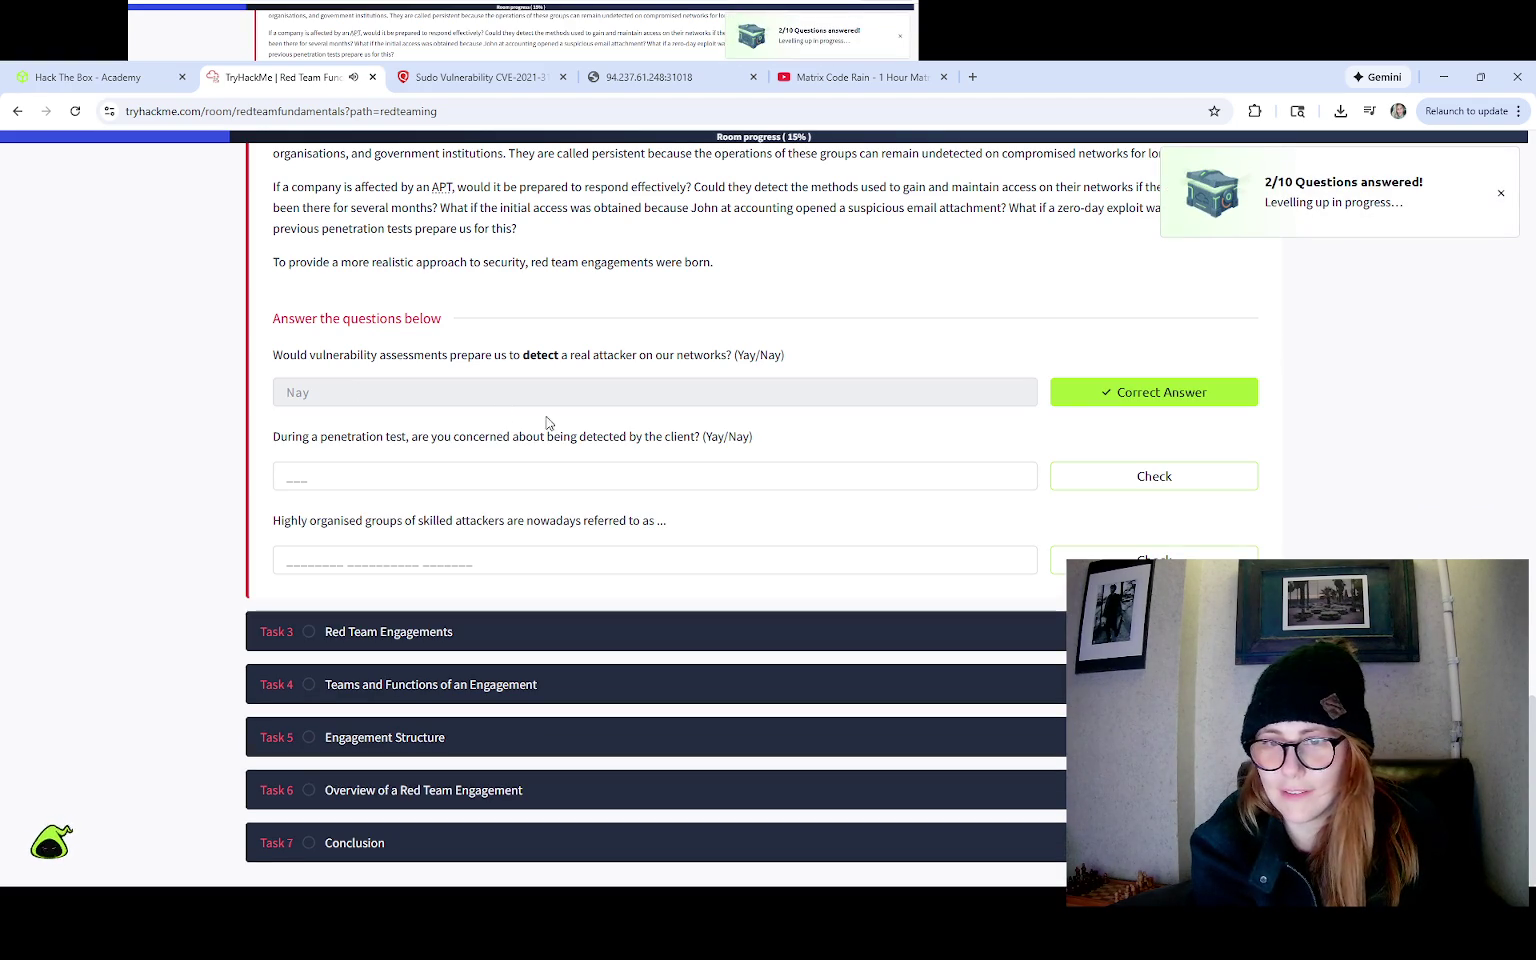
Step: Answer the client-detection question with 'Nay' instead of 'Yay', reaching 23% progress
left_click(362, 476)
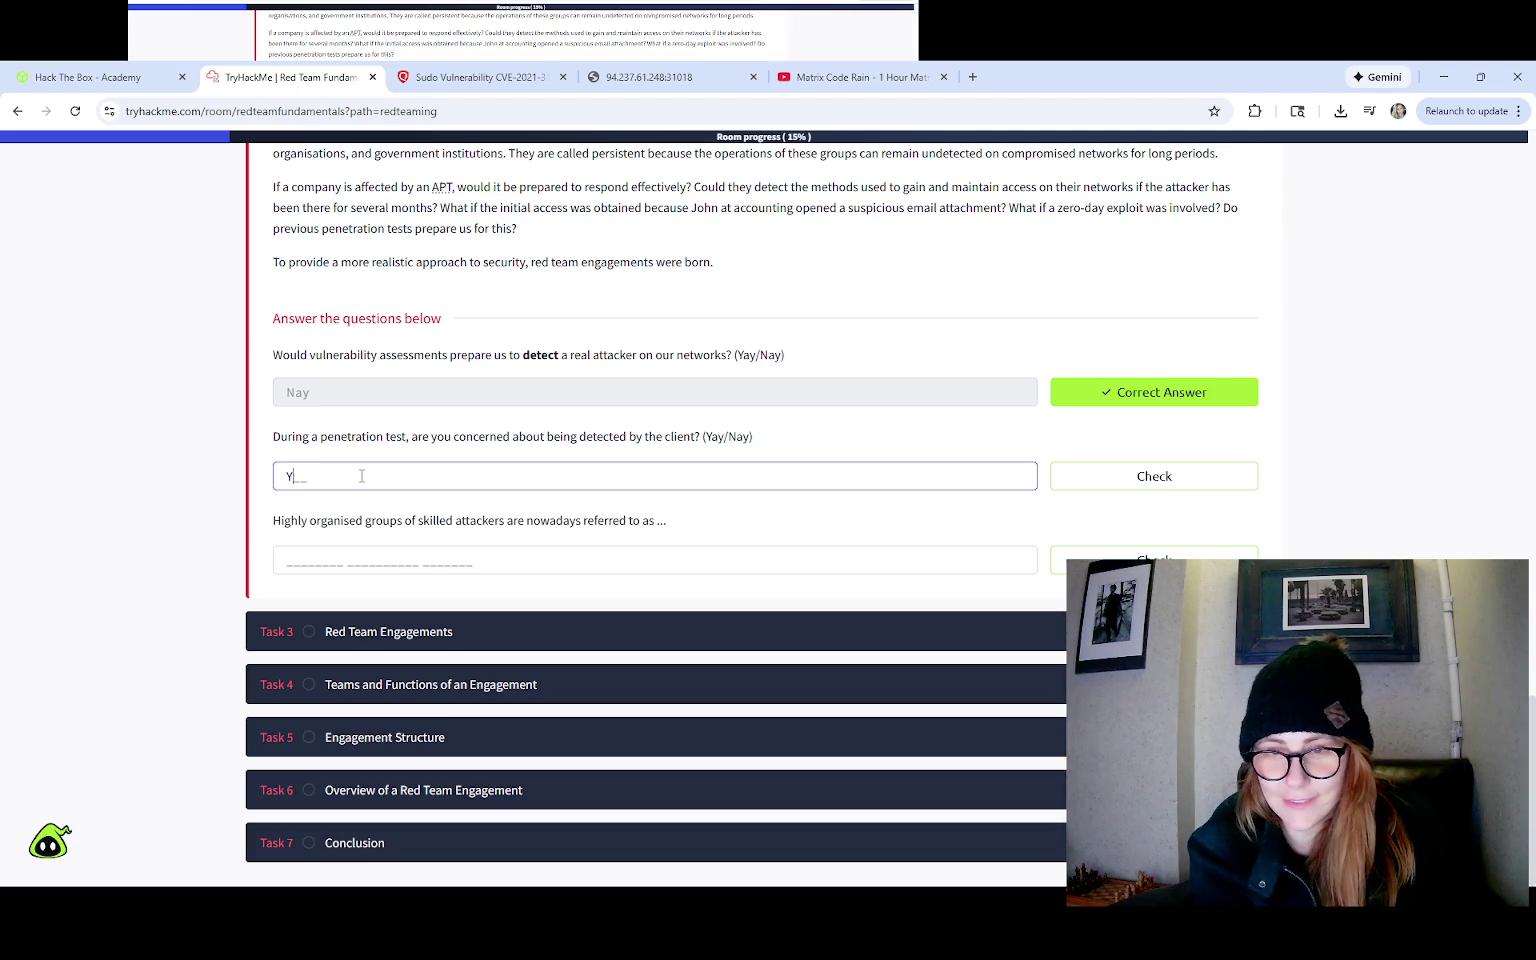
type("Y")
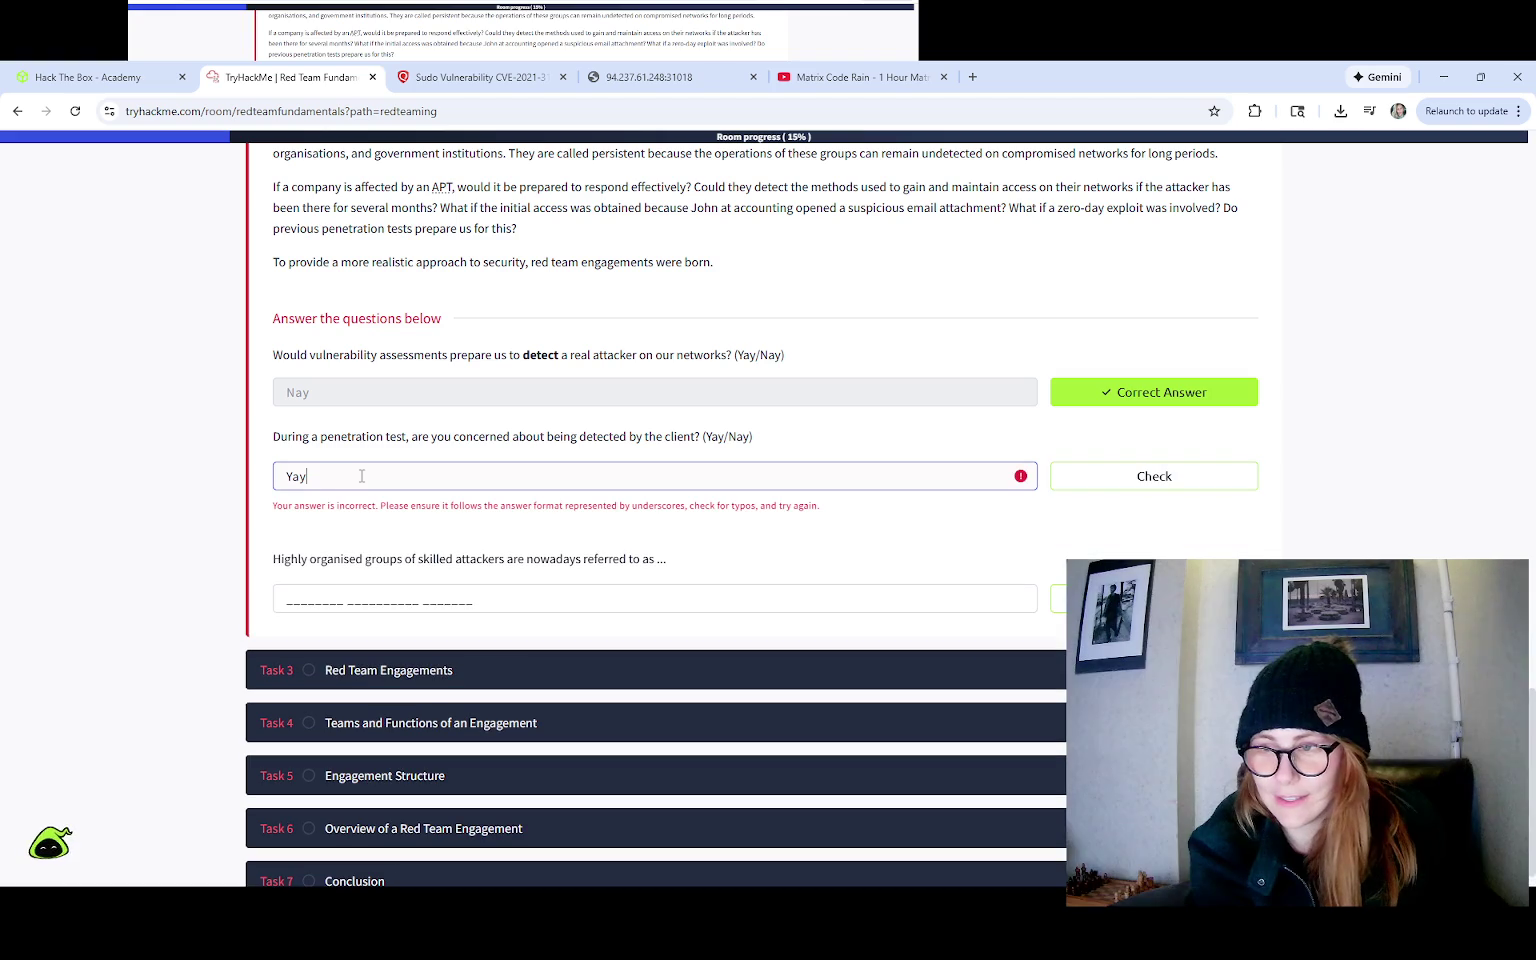
key("BackSpace")
key("BackSpace")
key("BackSpace")
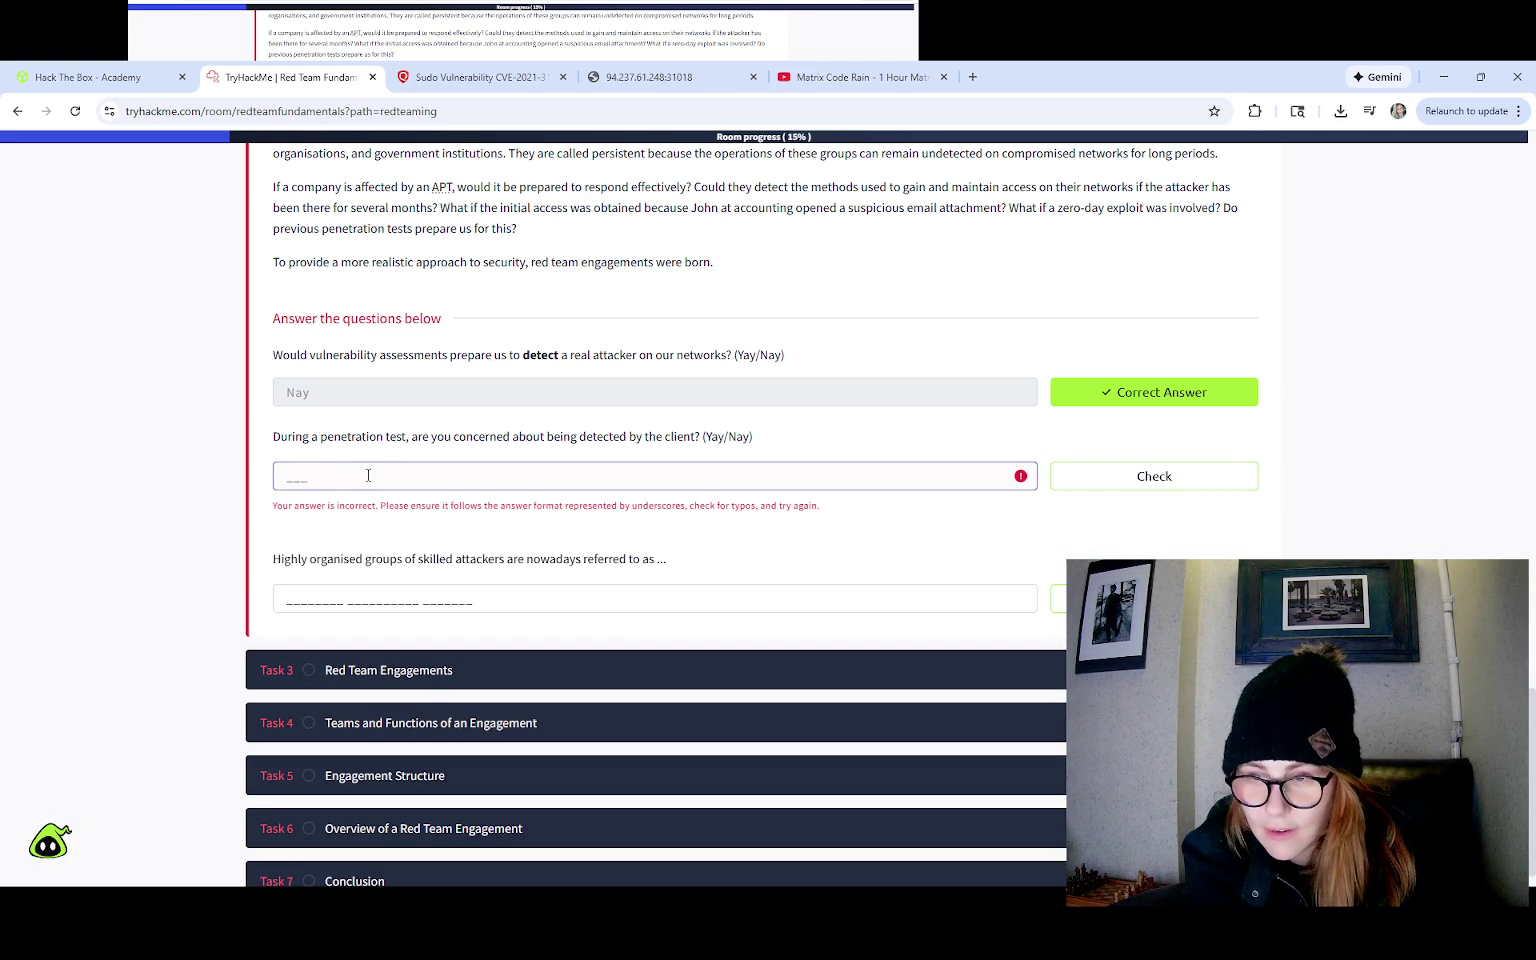
type("Nay")
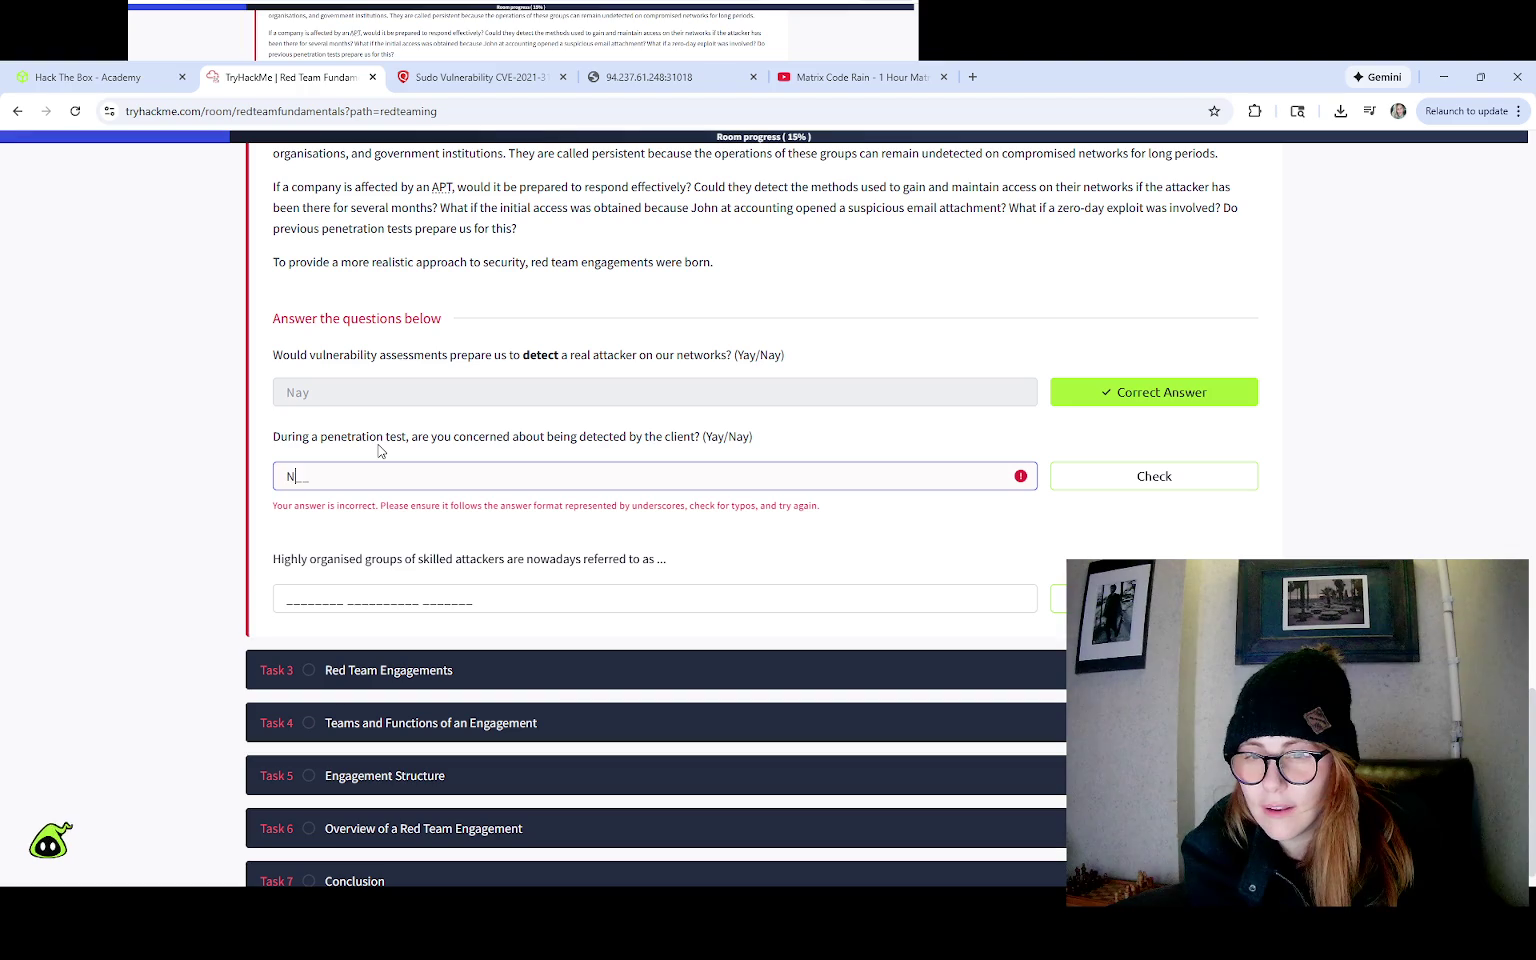
key("Return")
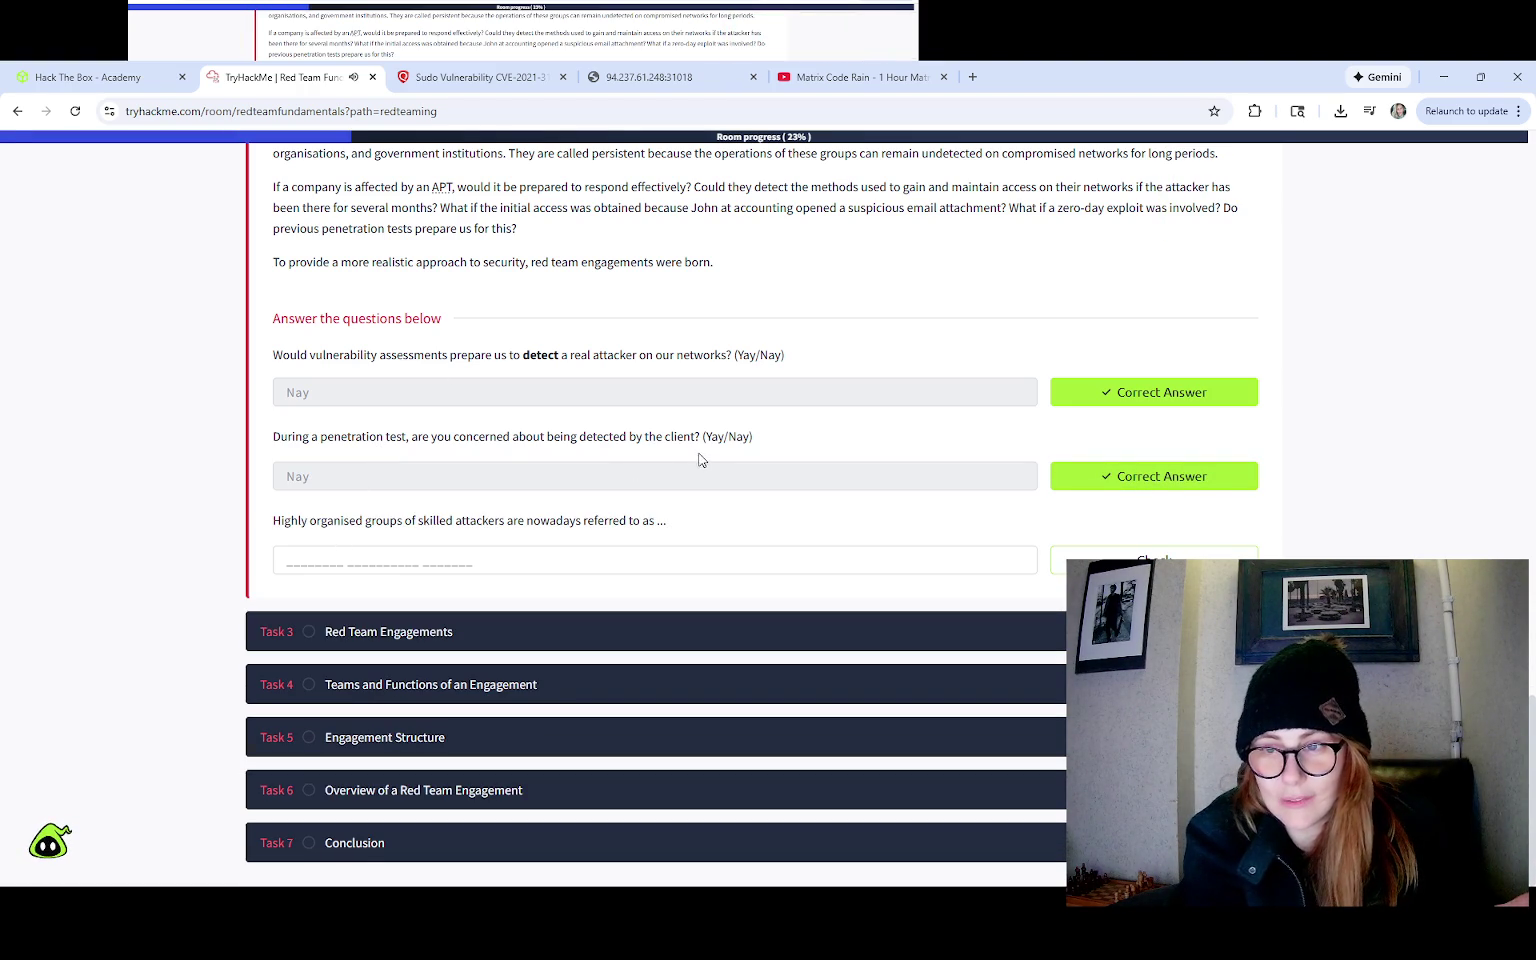
left_click(314, 553)
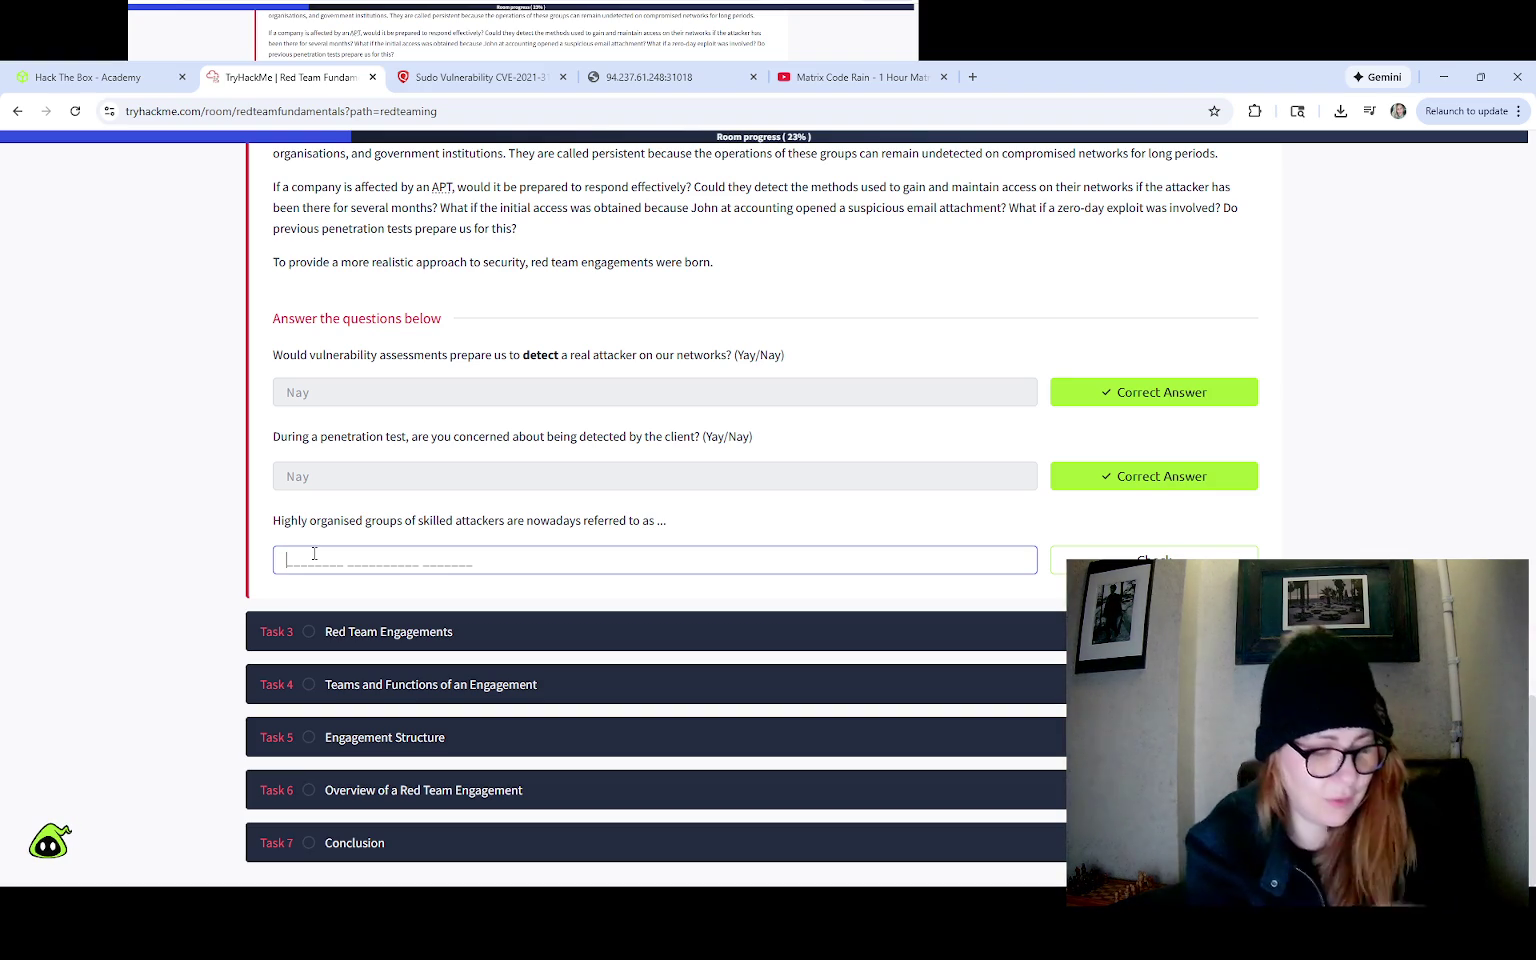
left_click(314, 553)
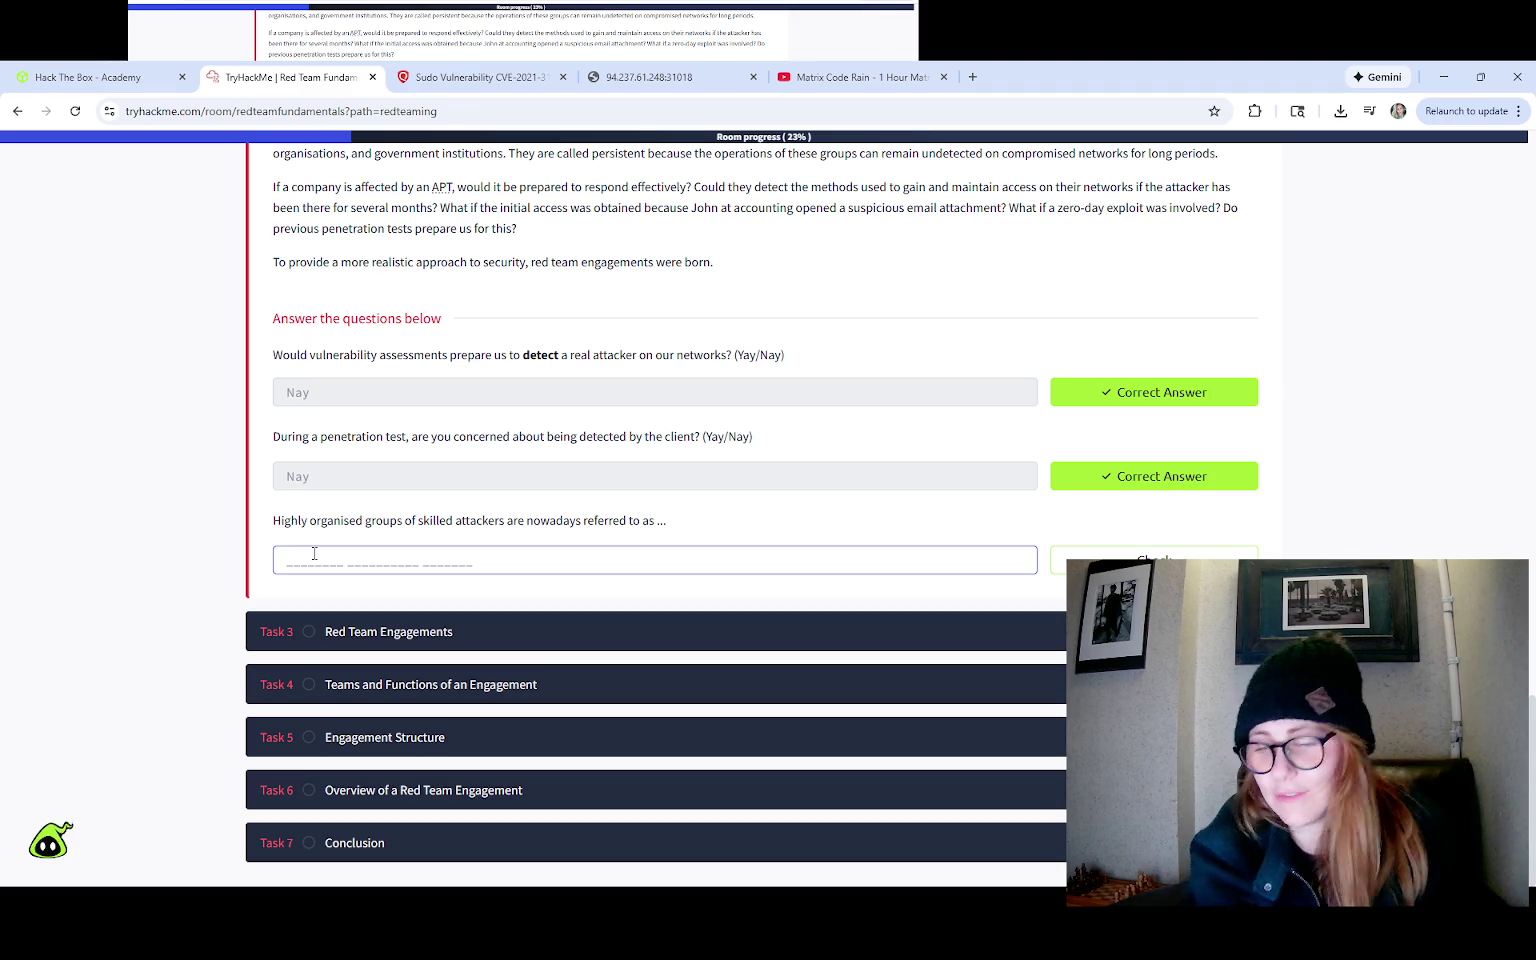
triple_click(480, 355)
scroll(478, 458, "up", 5)
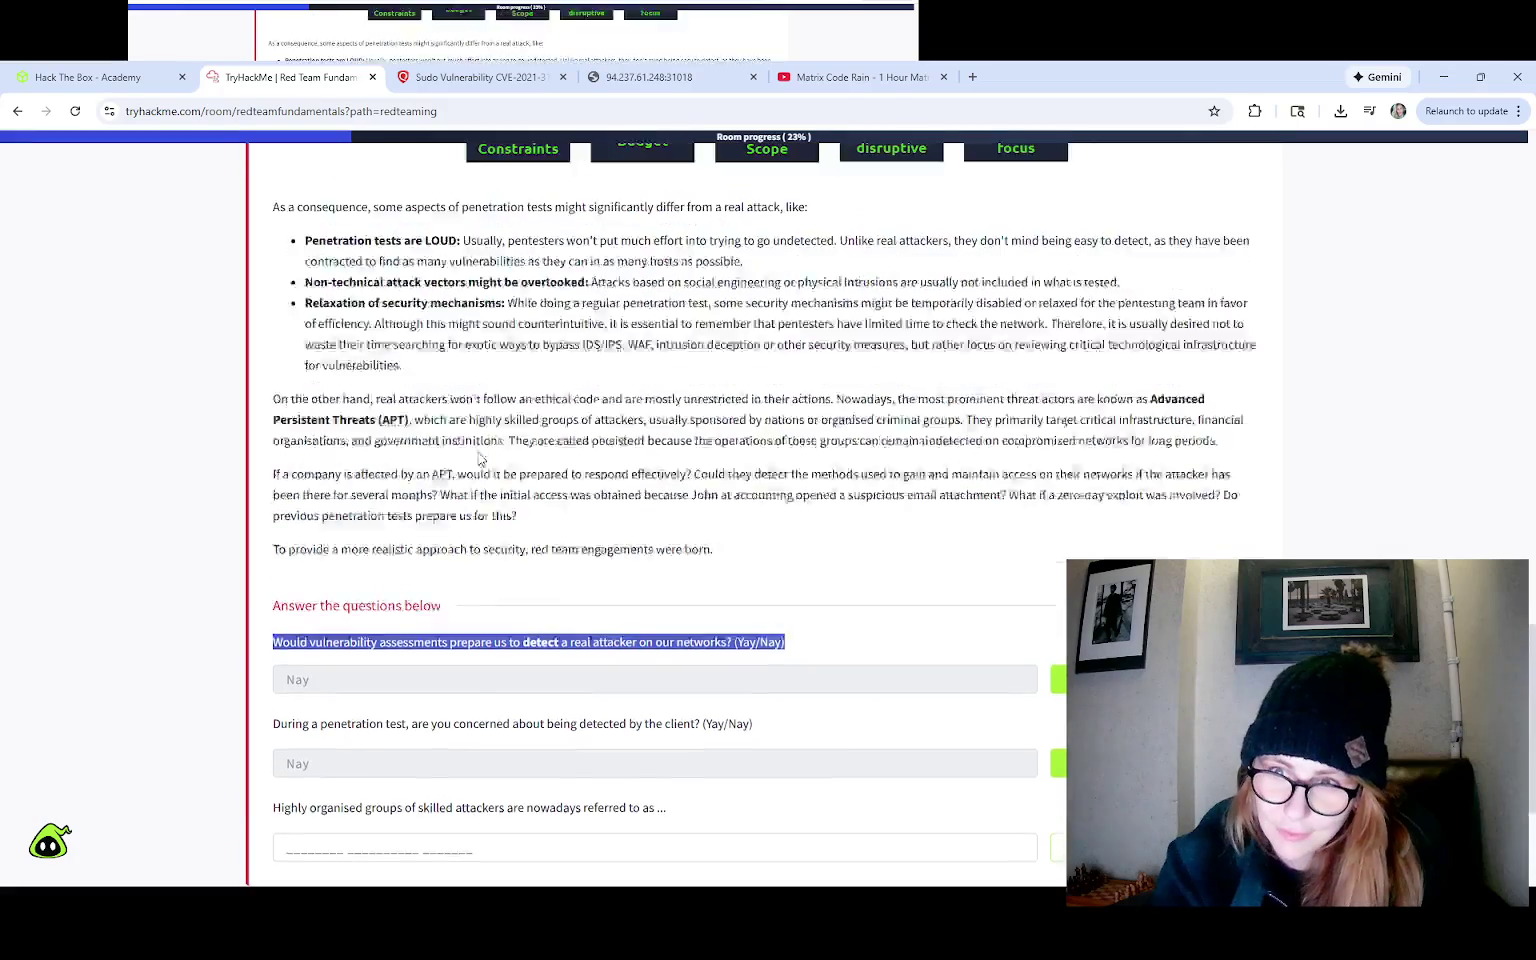
scroll(481, 458, "up", 8)
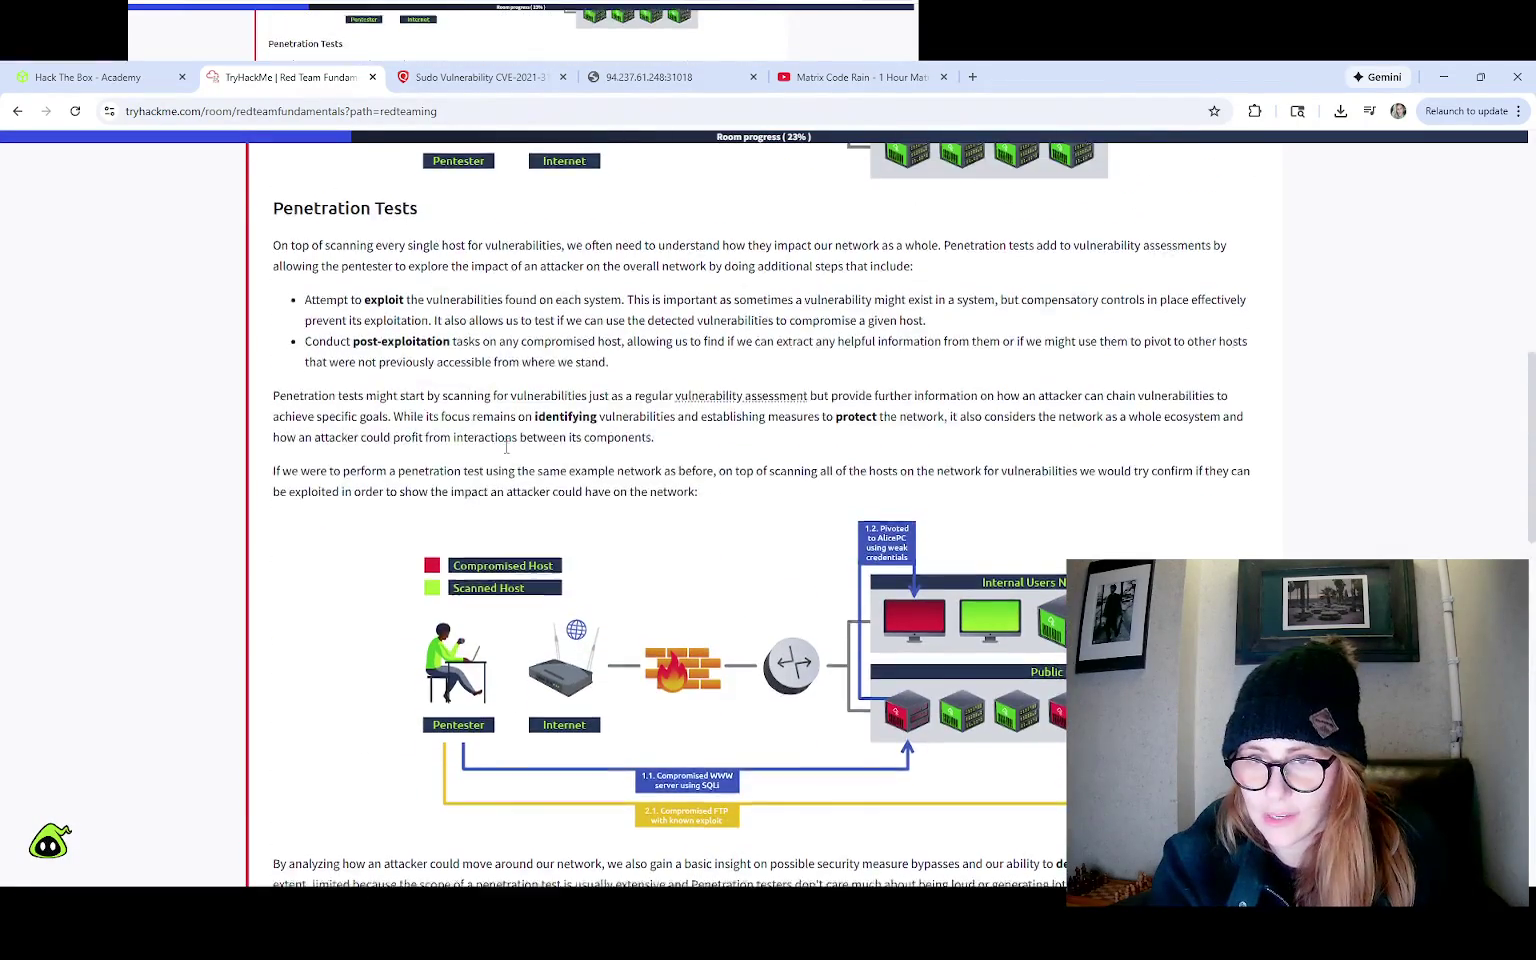
scroll(507, 453, "down", 8)
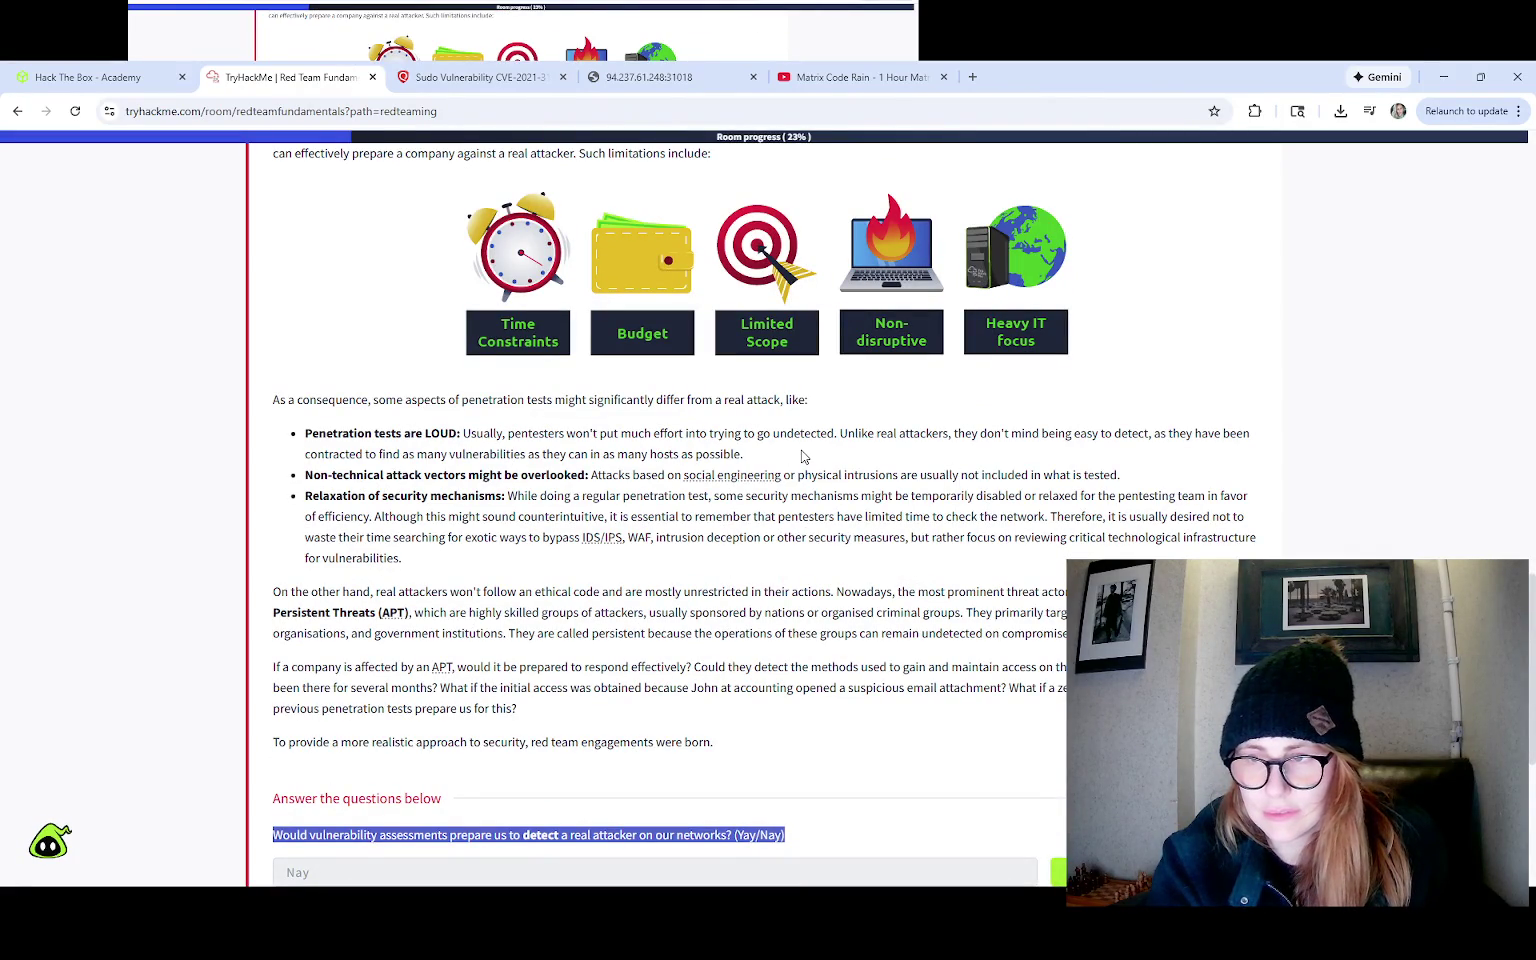
left_click_drag(837, 433, 637, 421)
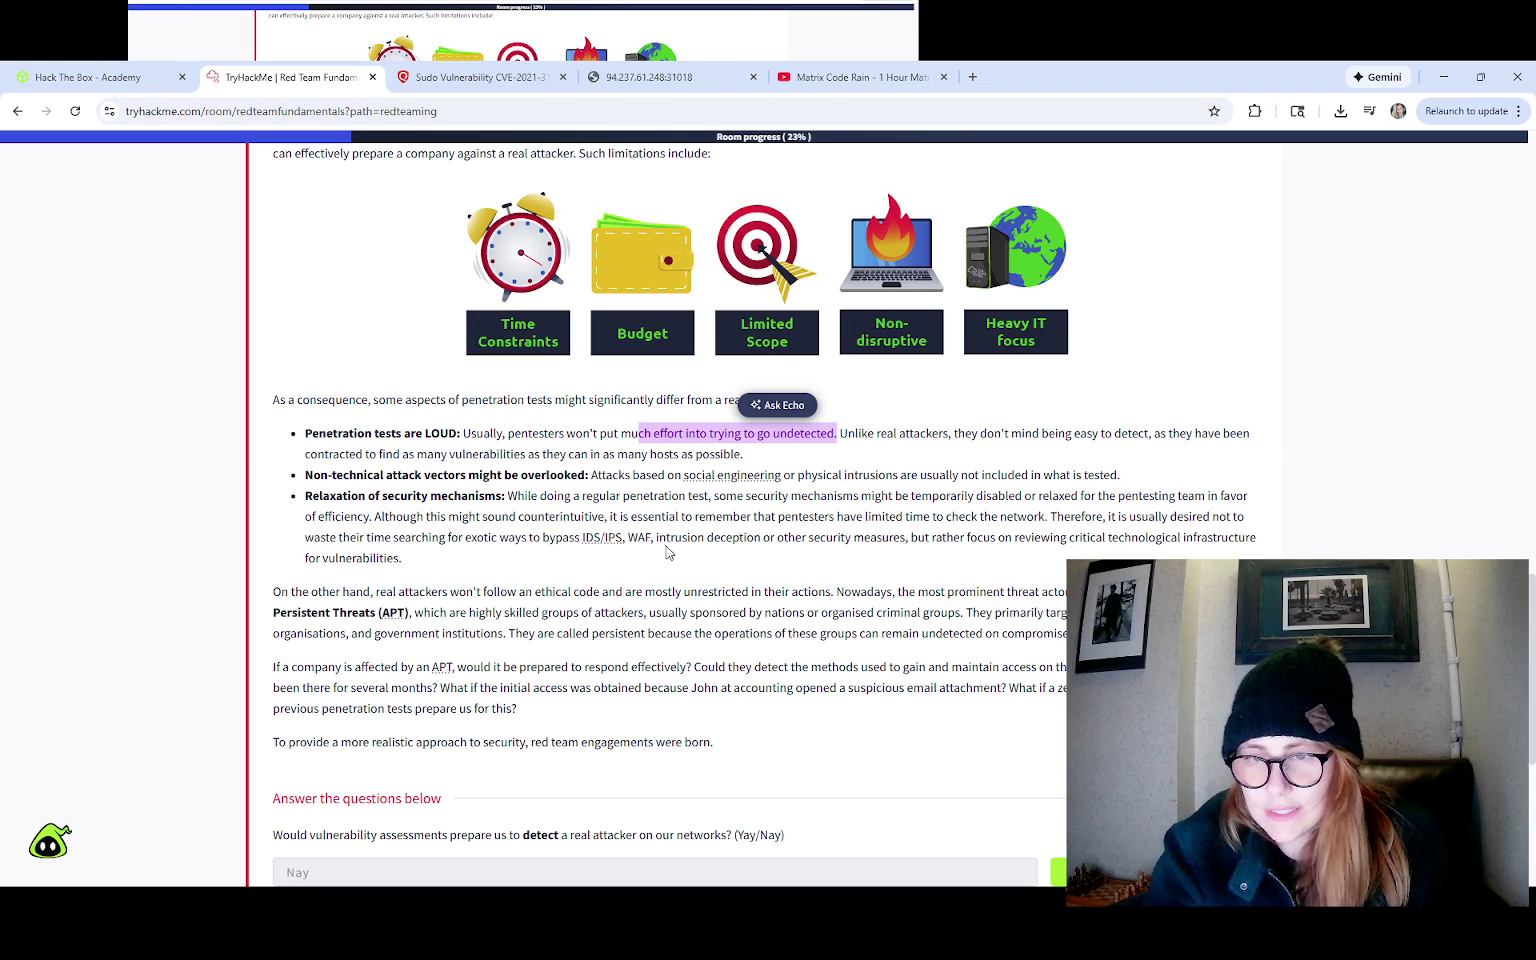
scroll(669, 553, "down", 5)
left_click(375, 560)
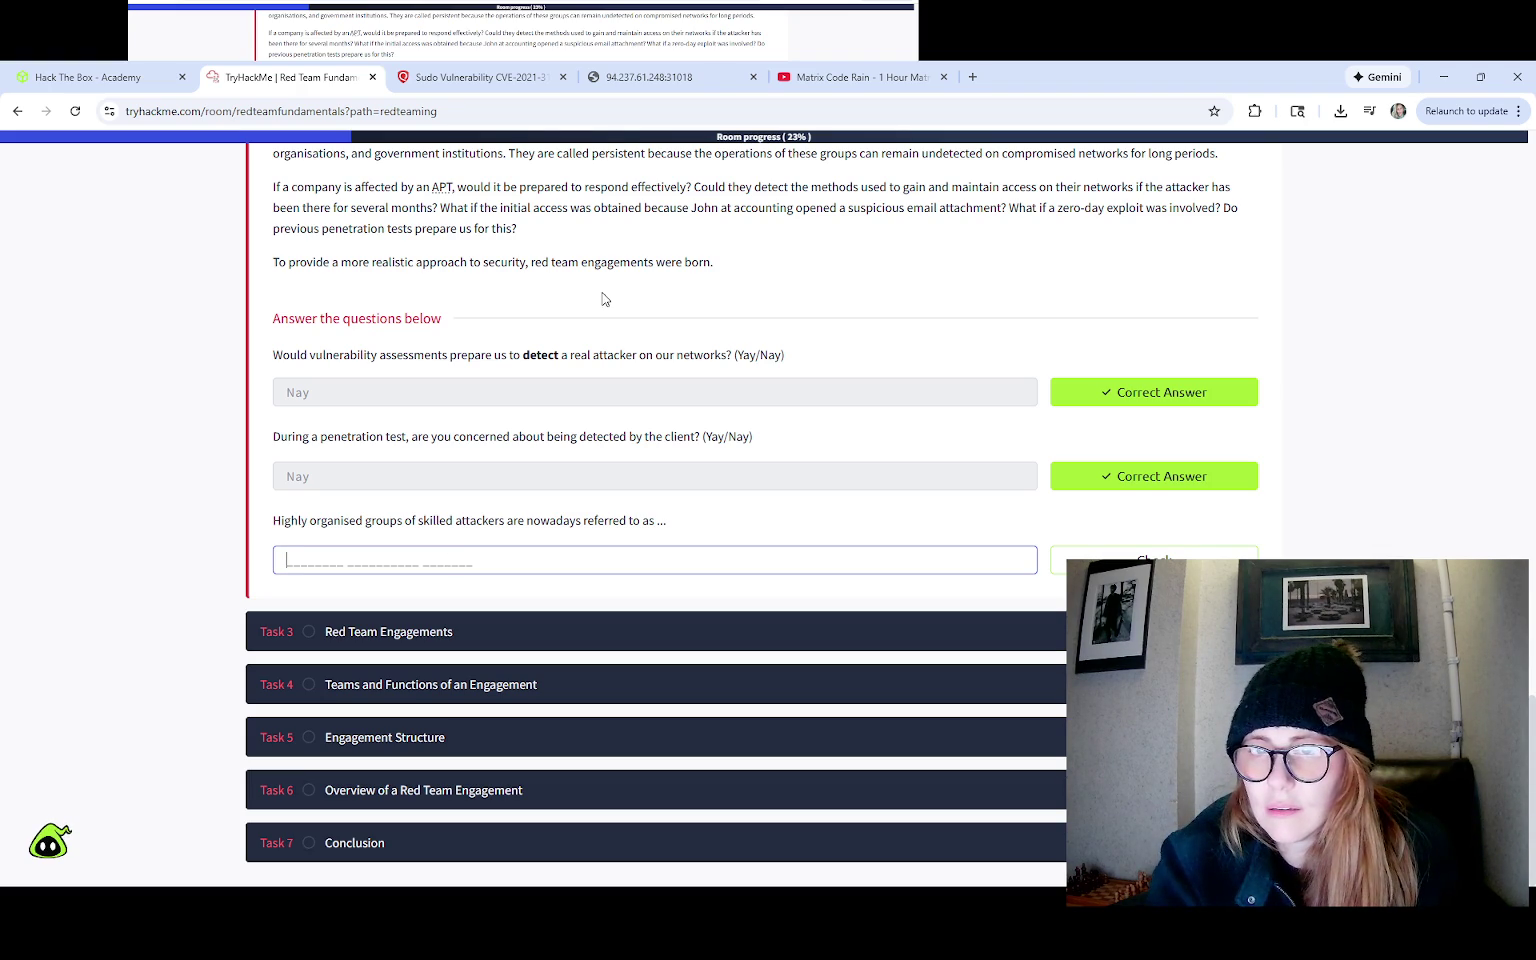
scroll(603, 300, "up", 5)
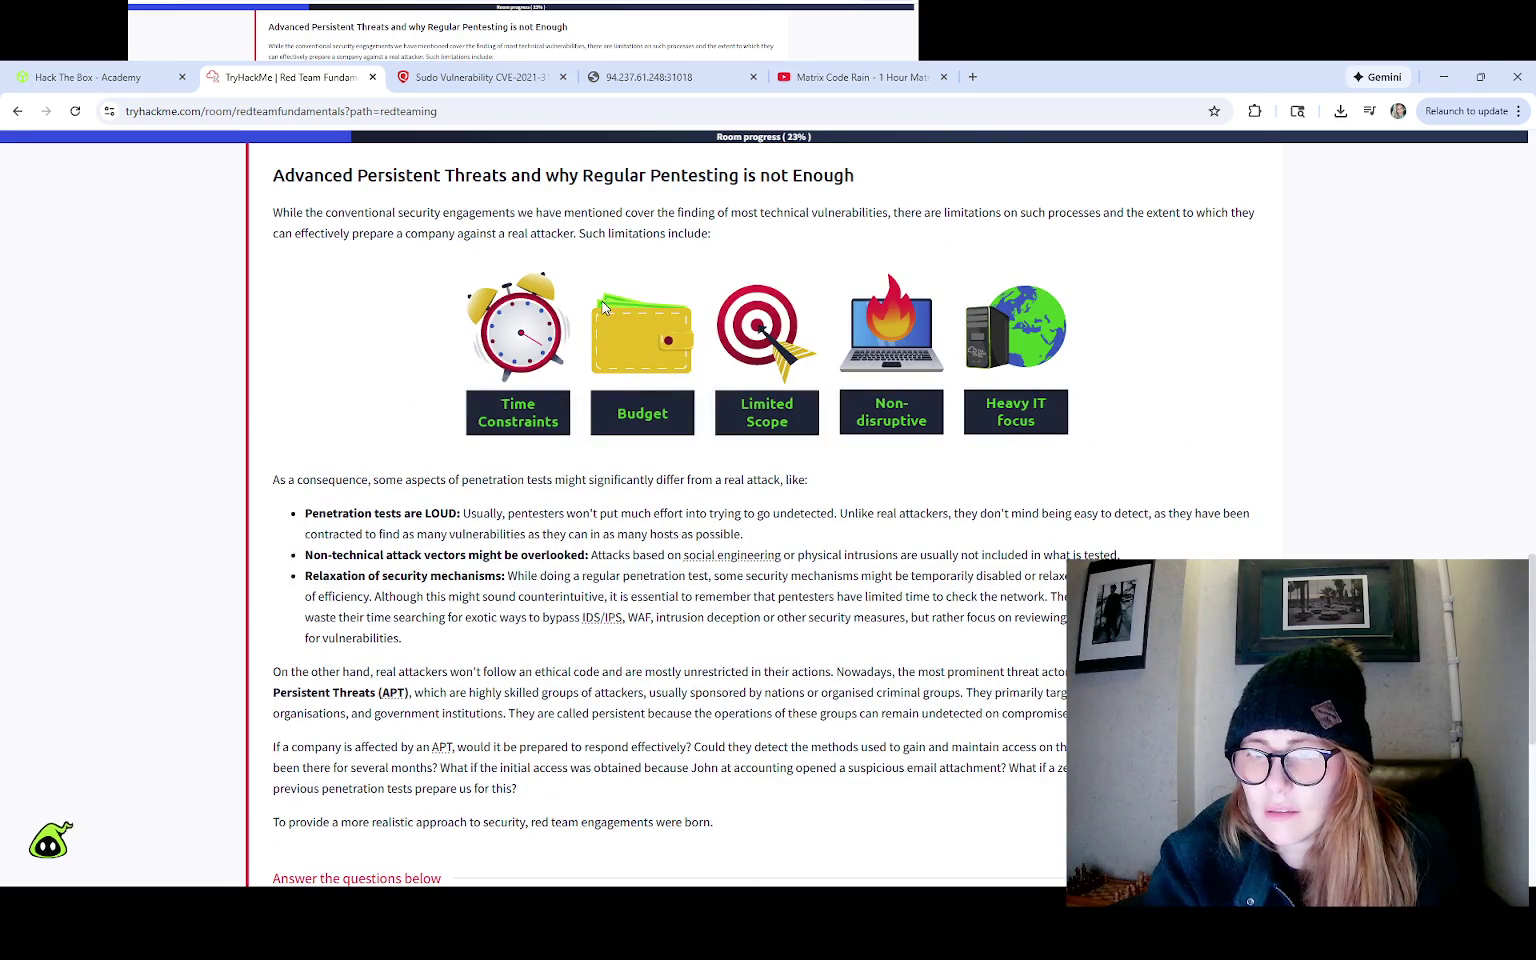
scroll(605, 310, "up", 4)
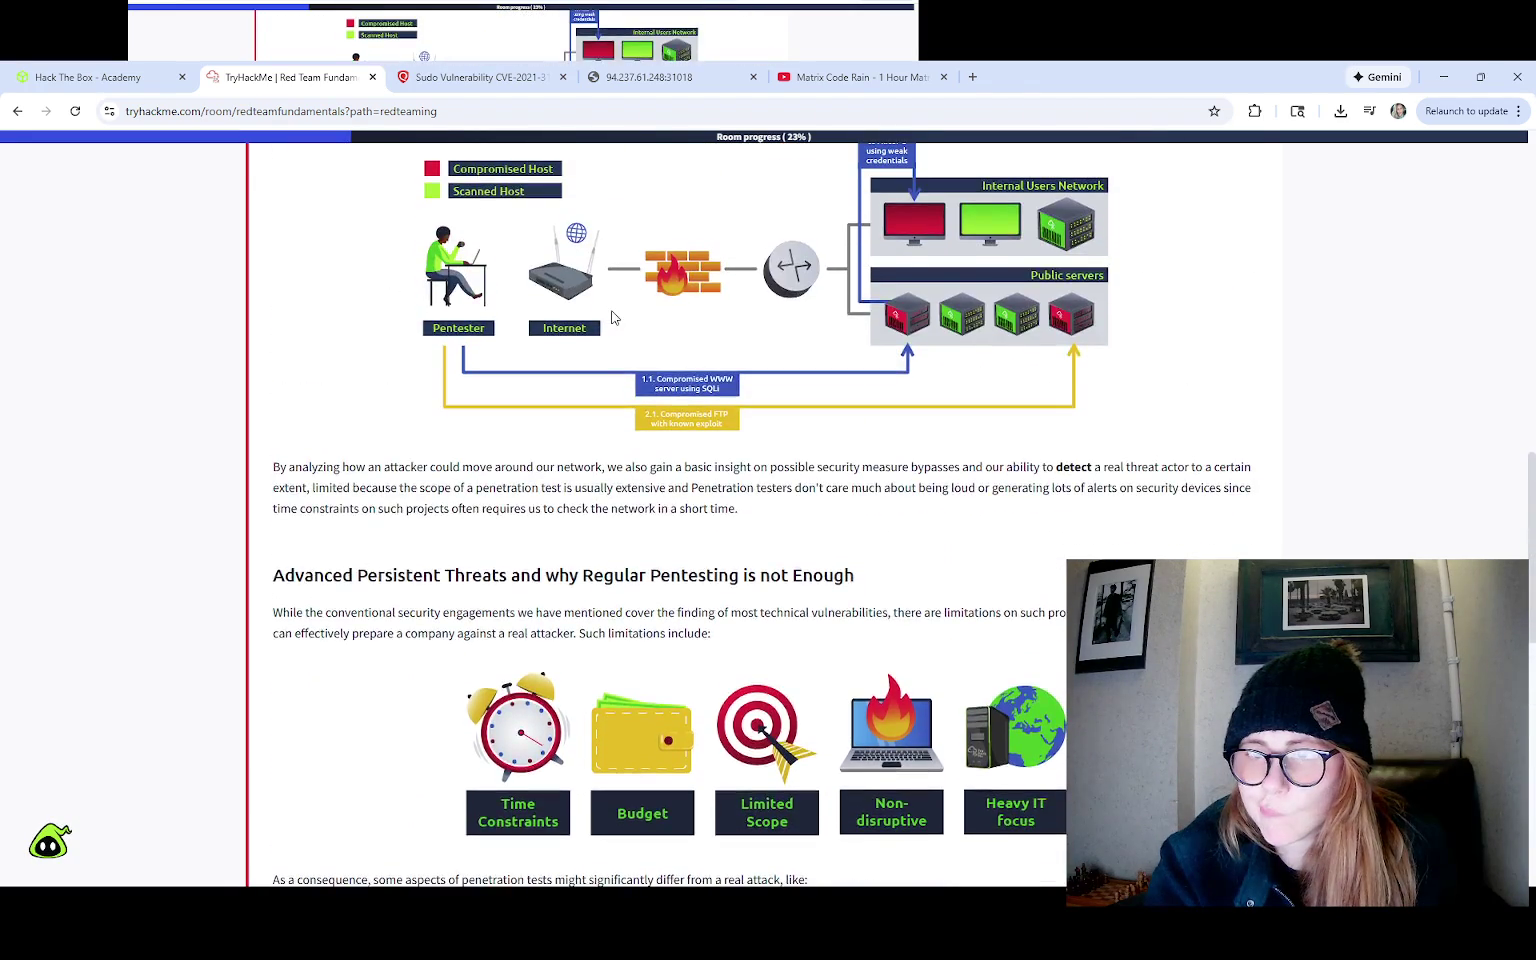
scroll(613, 312, "up", 3)
scroll(615, 313, "up", 3)
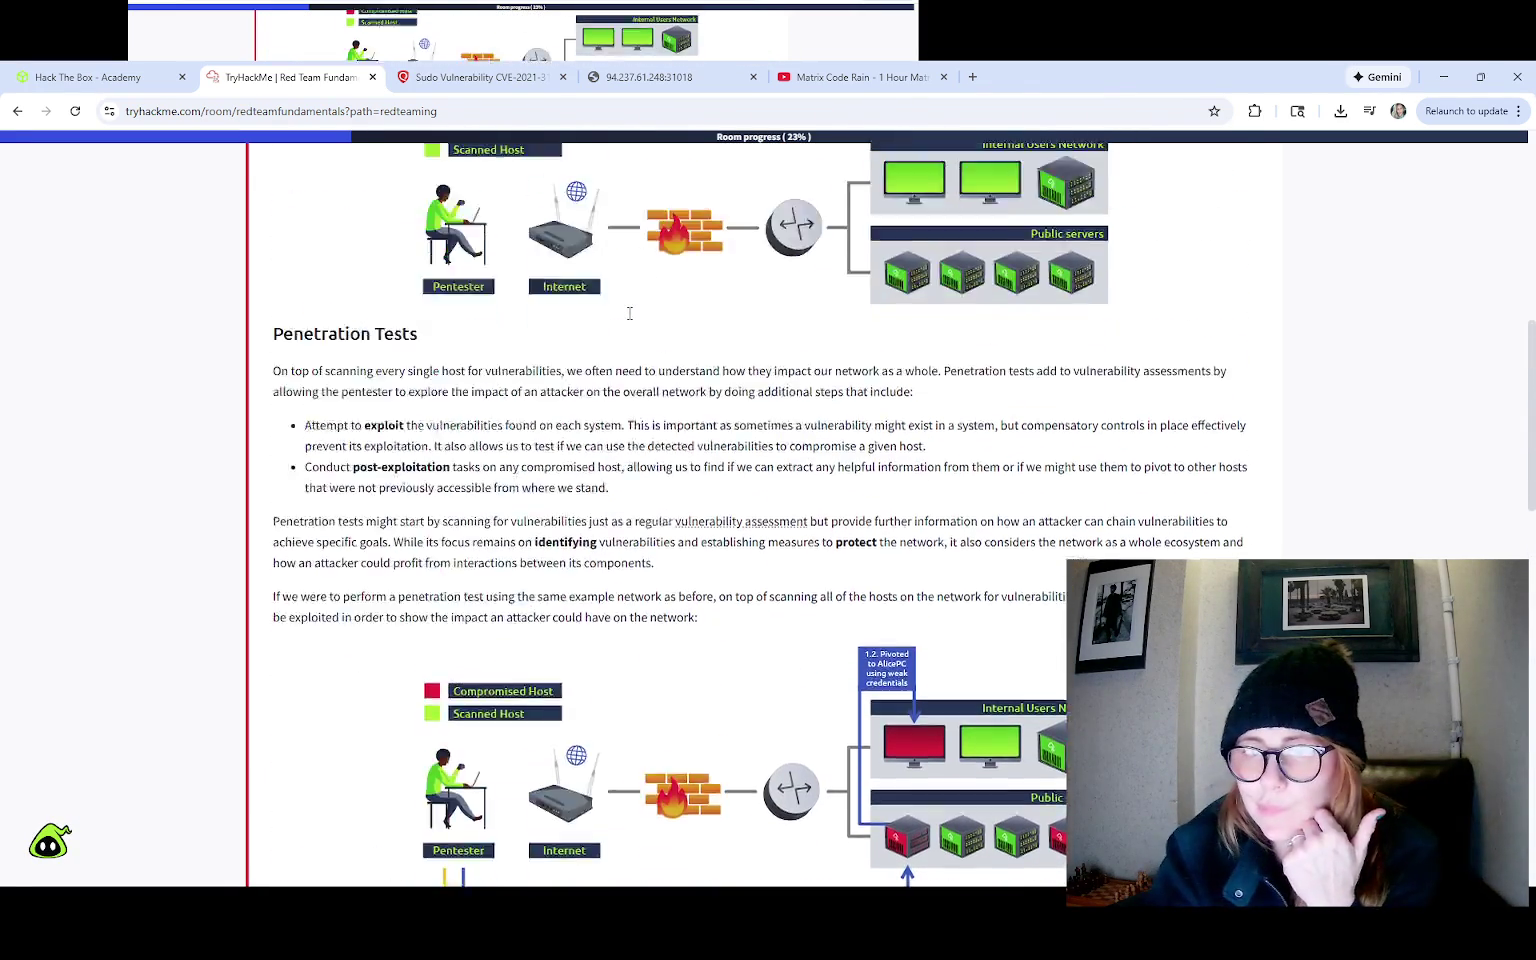
scroll(628, 320, "up", 4)
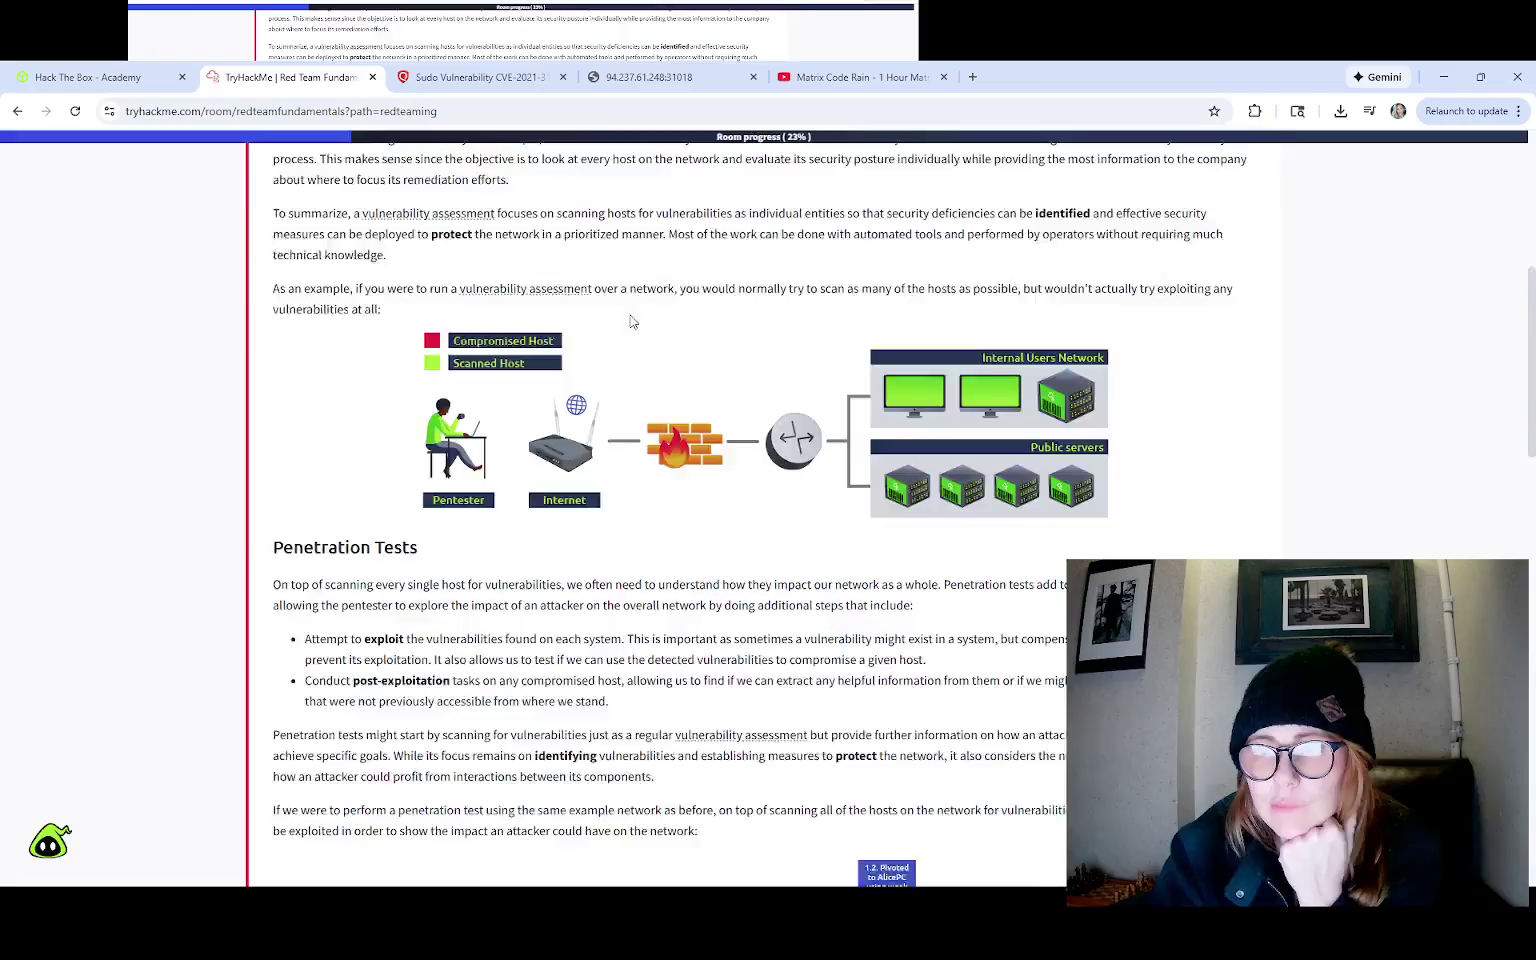
scroll(632, 330, "down", 20)
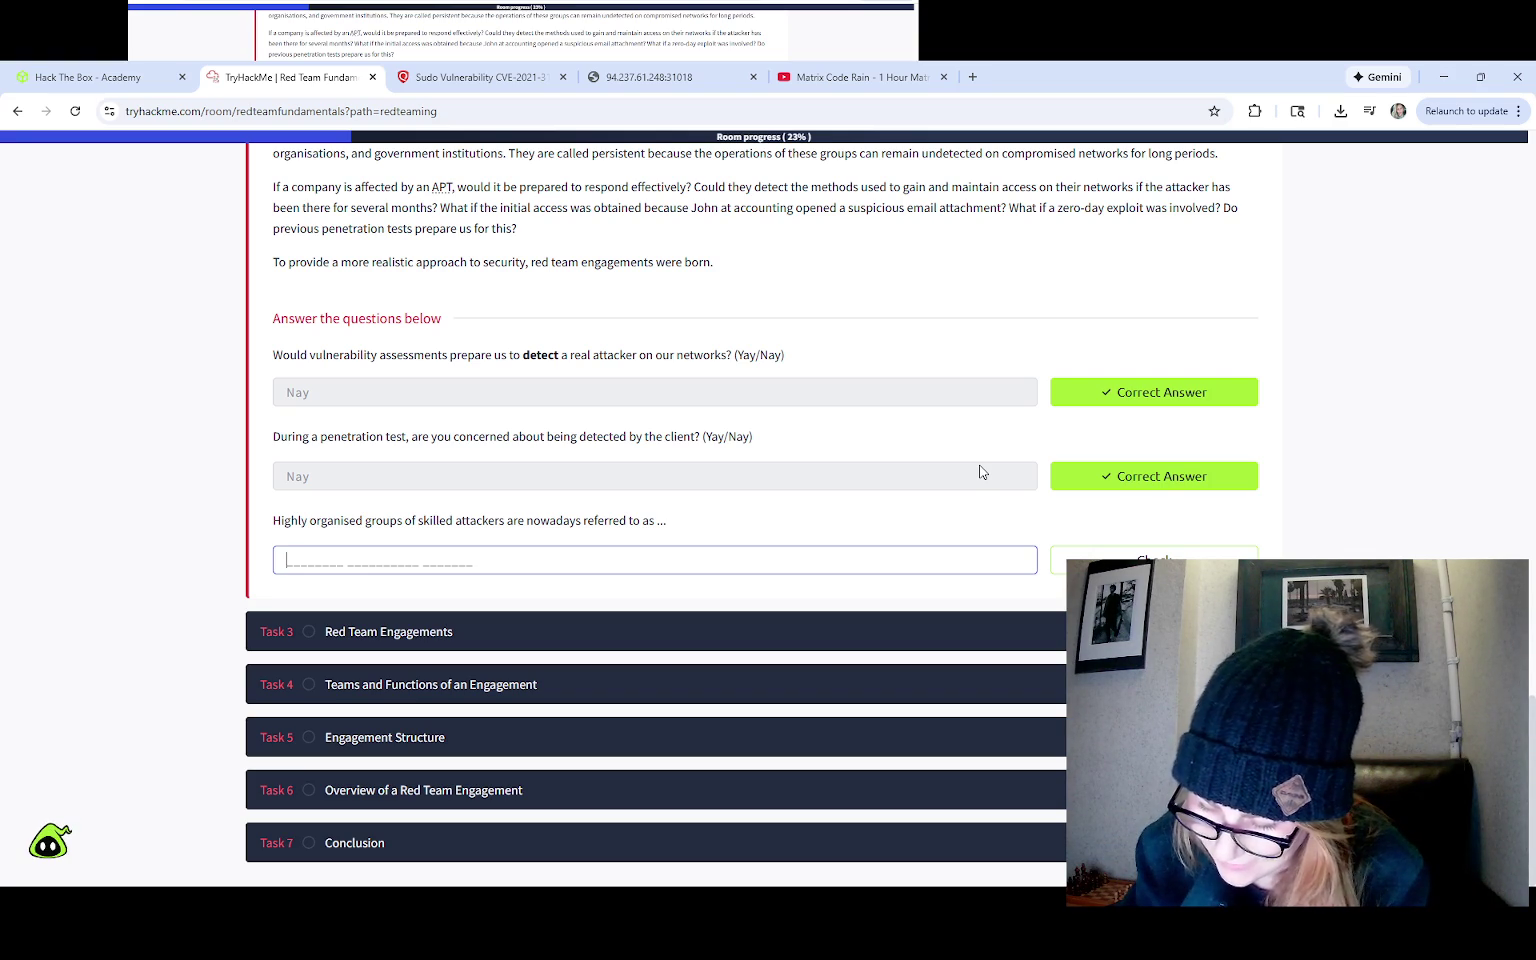
Step: Retype the third answer as 'nationst ateactio' and submit it; it is rejected as too short
type("nations")
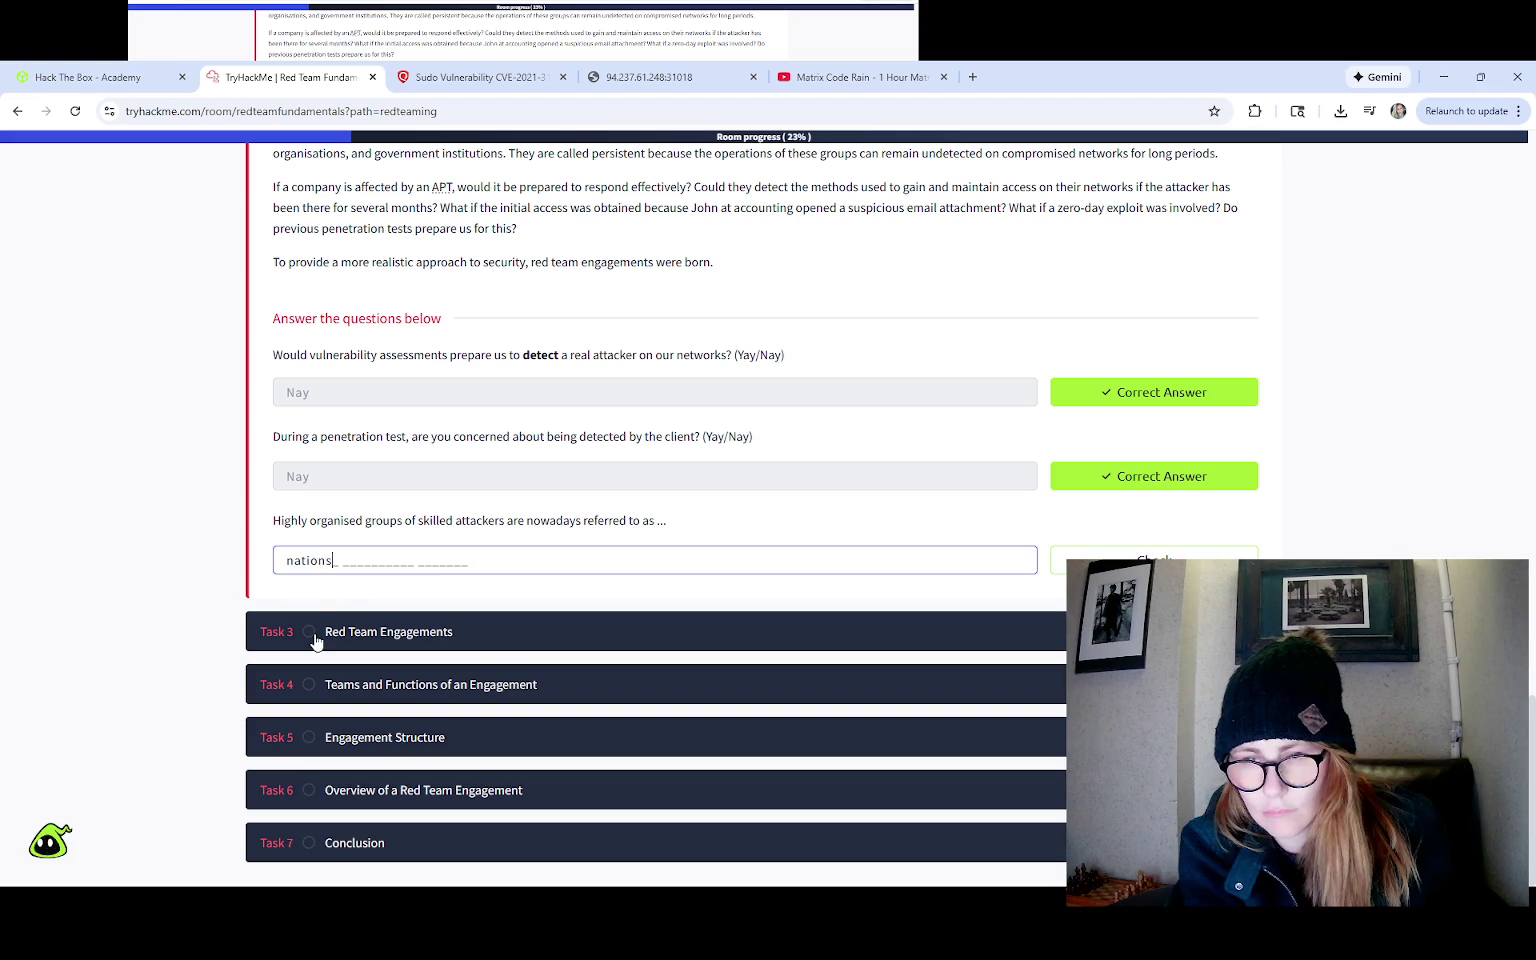
type("t a")
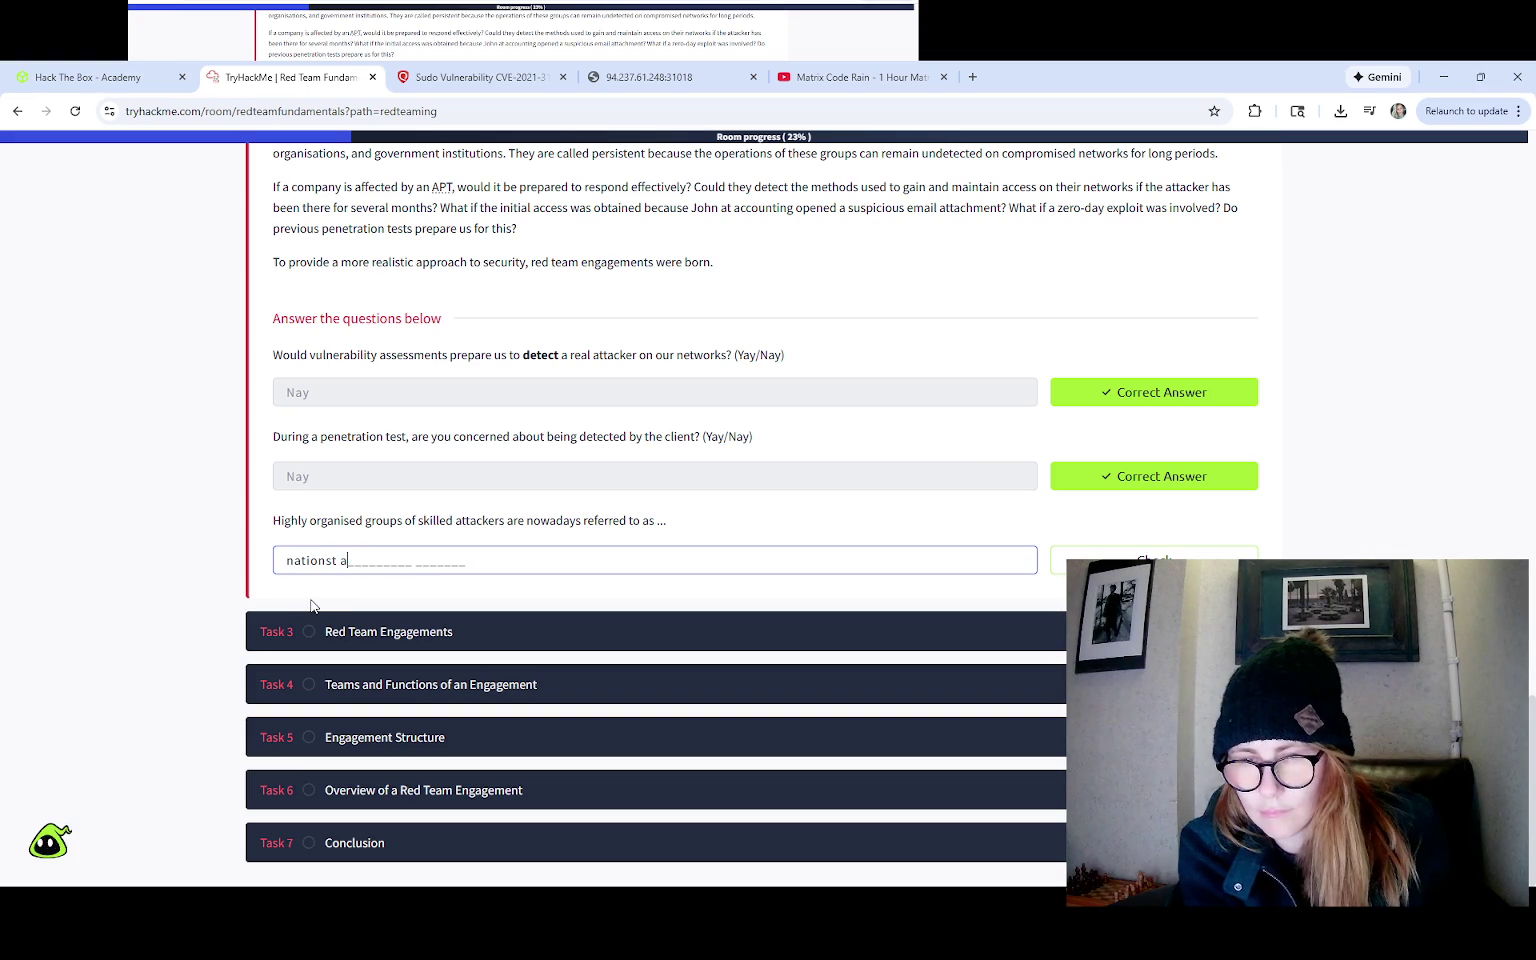
key("BackSpace")
key("BackSpace")
key("BackSpace")
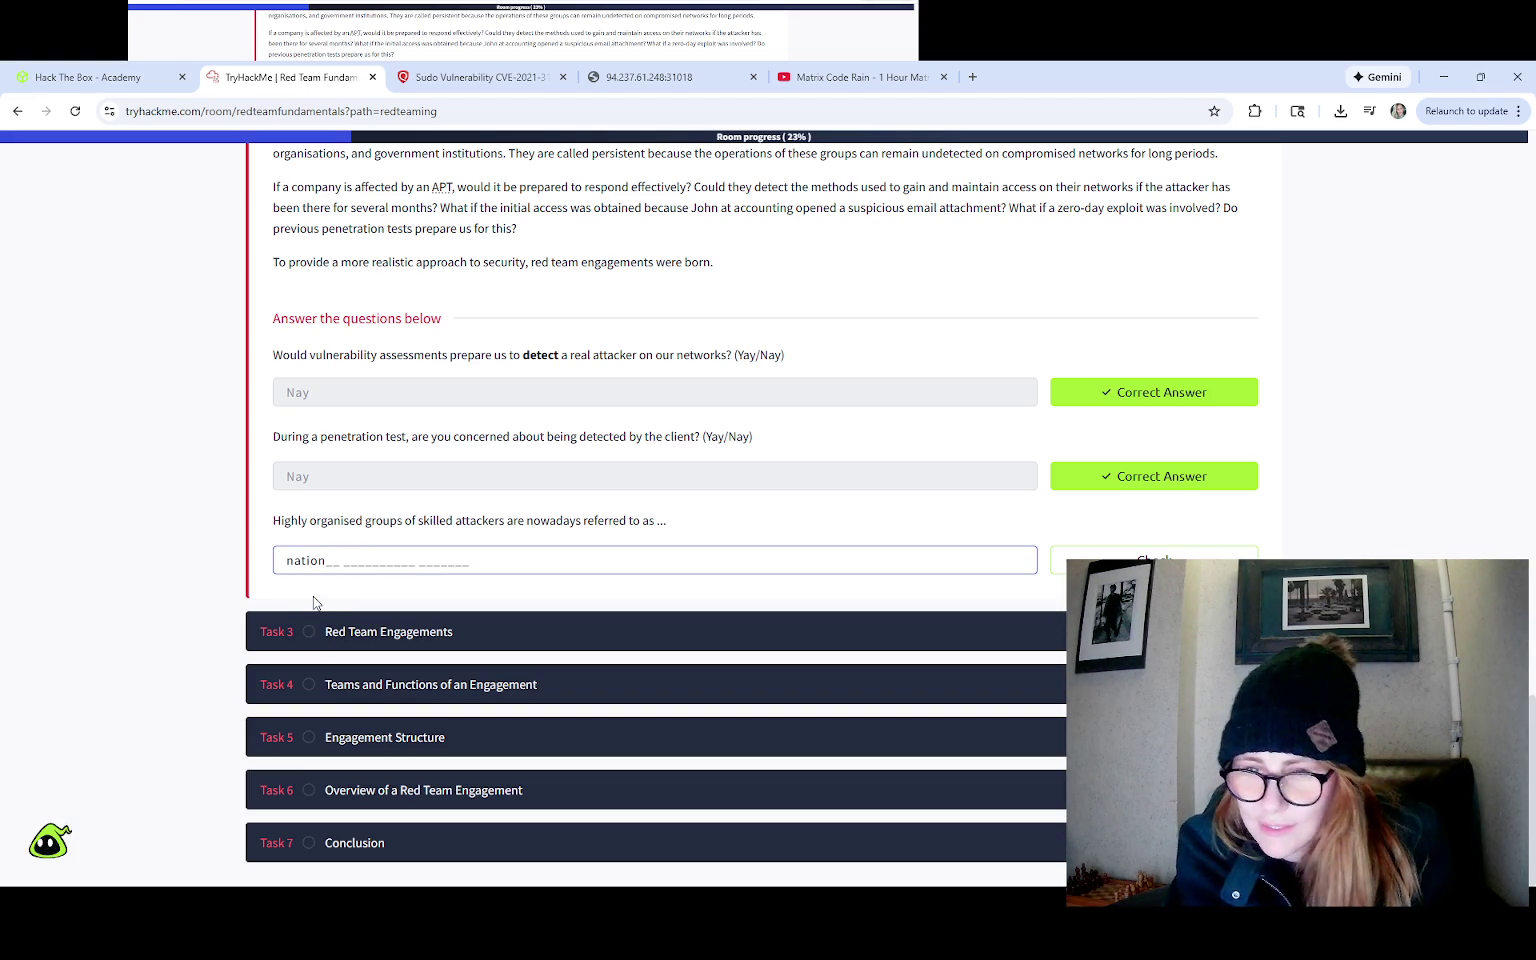
type("st a")
key("BackSpace")
key("BackSpace")
key("BackSpace")
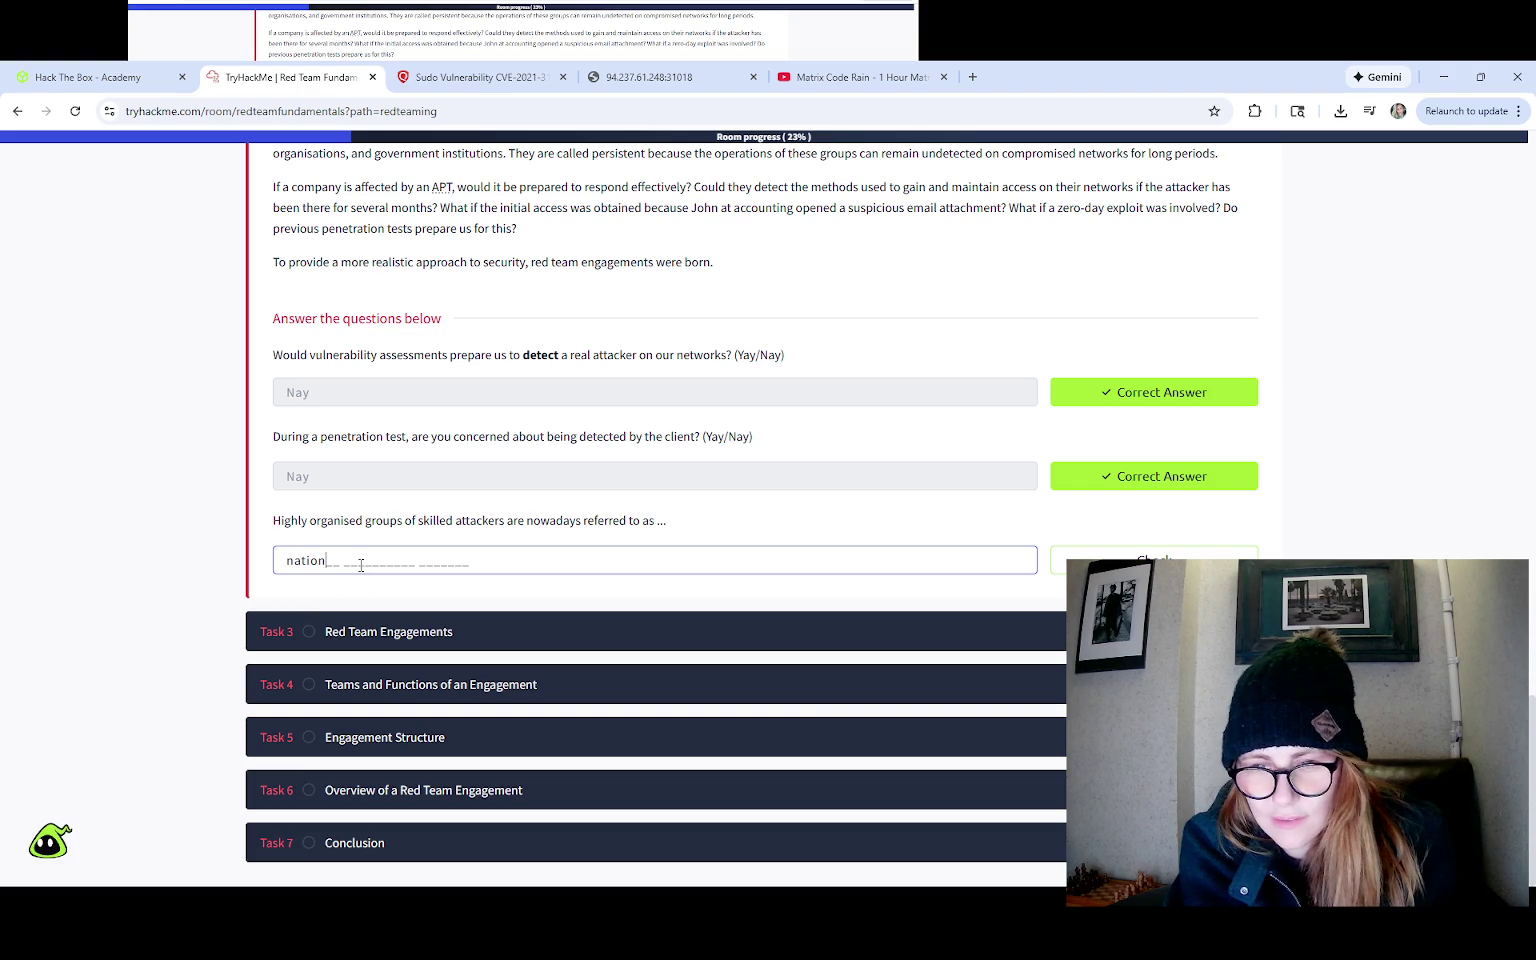
key("BackSpace")
key("BackSpace")
key("BackSpace")
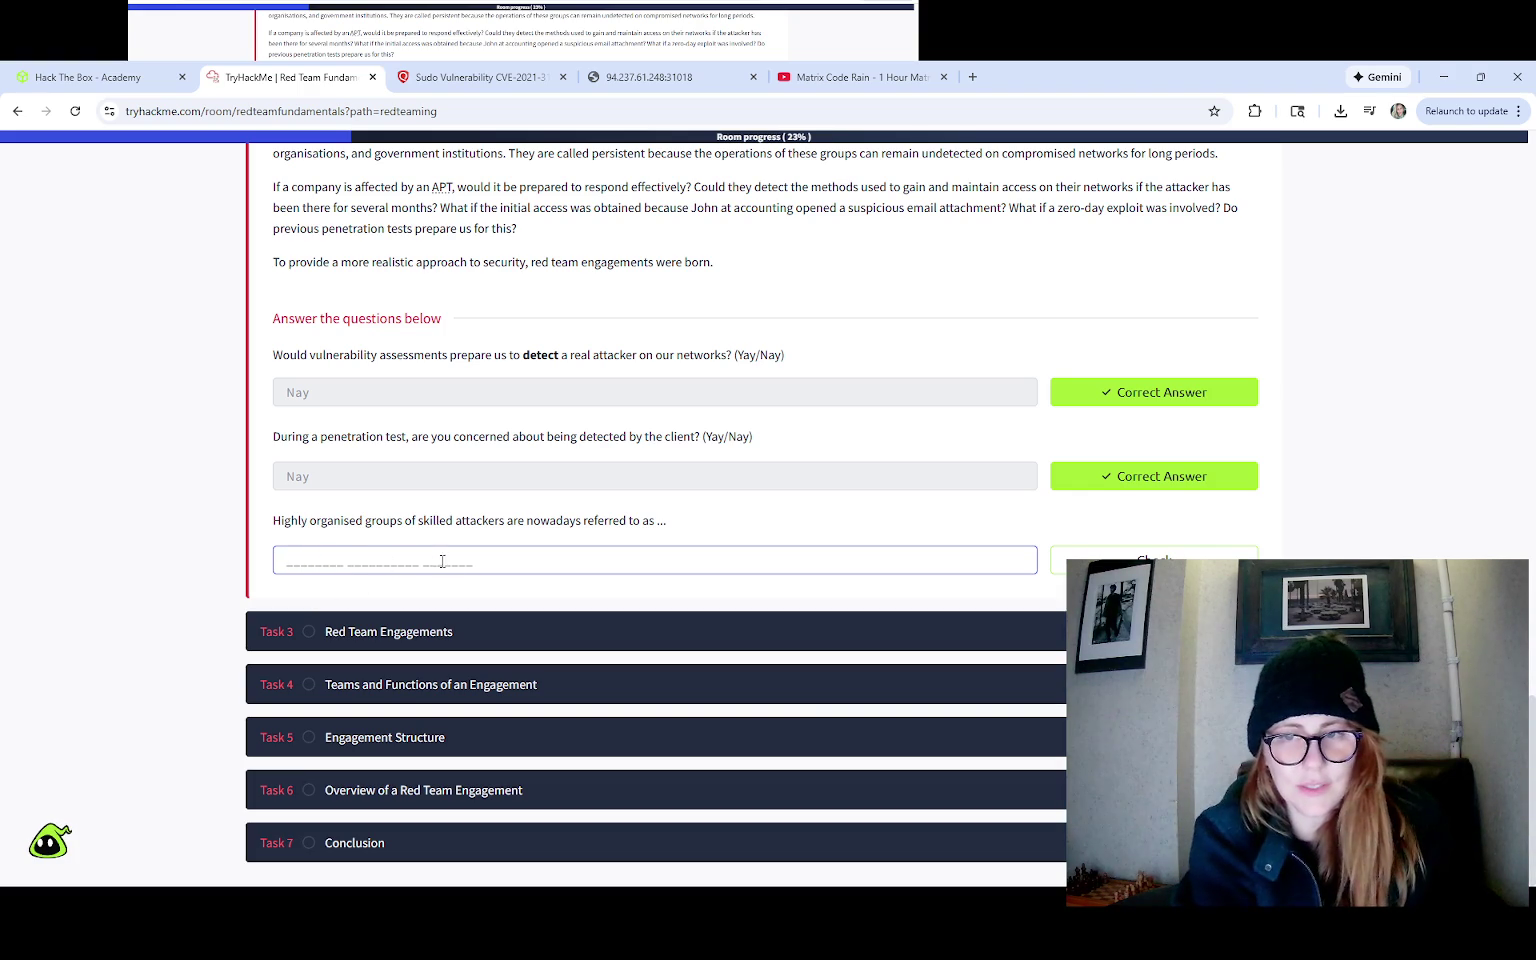
type("nationst ")
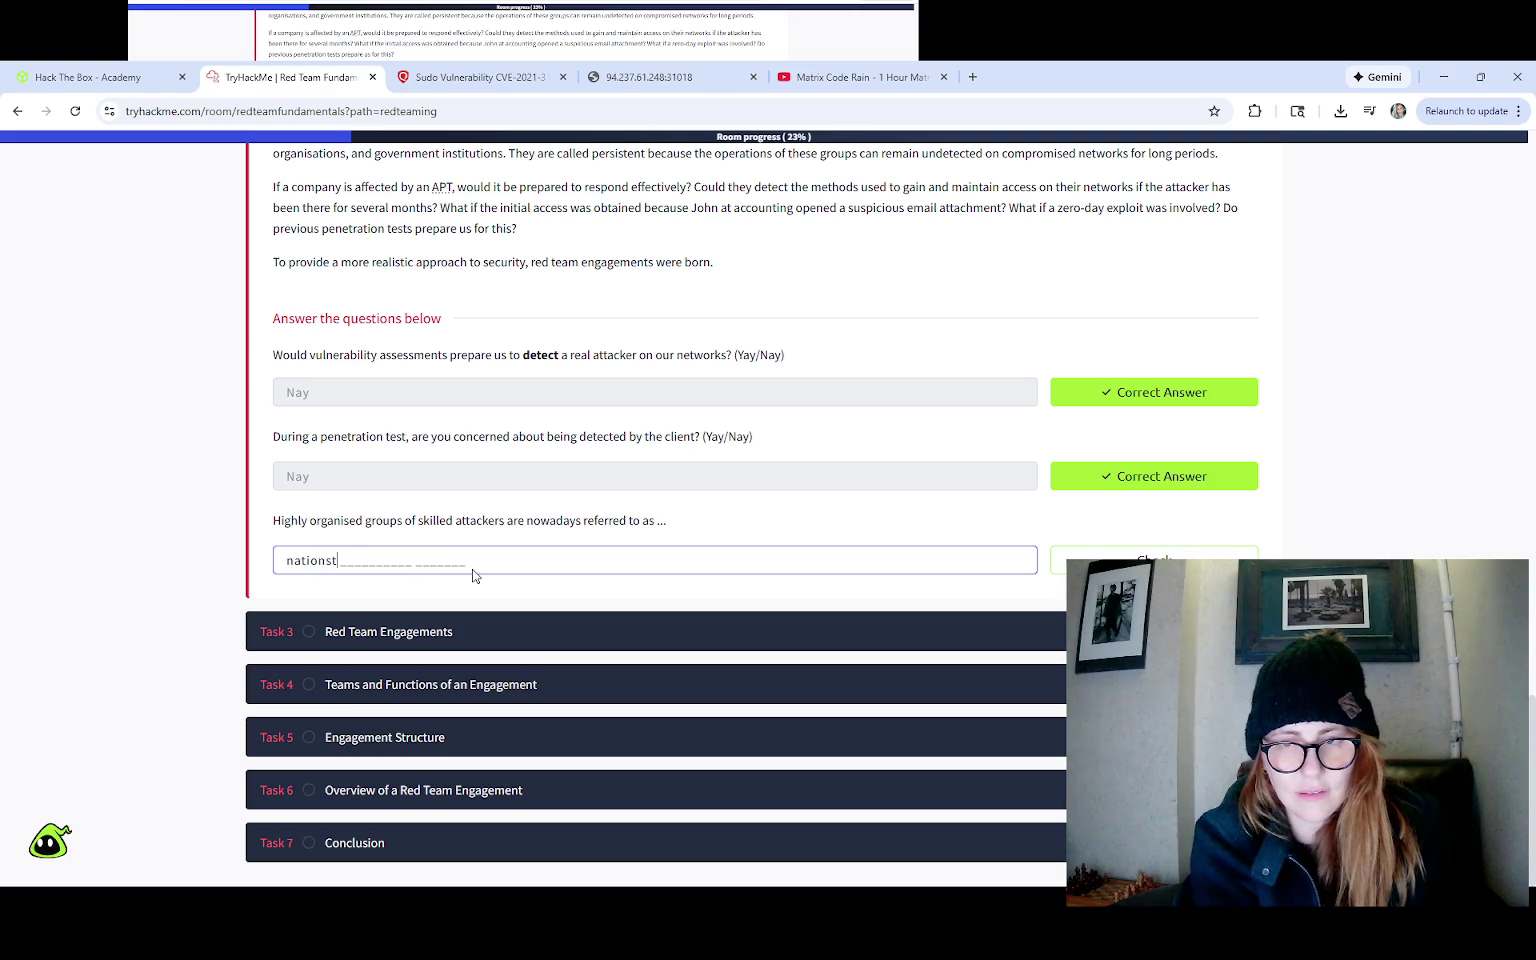
type("atea")
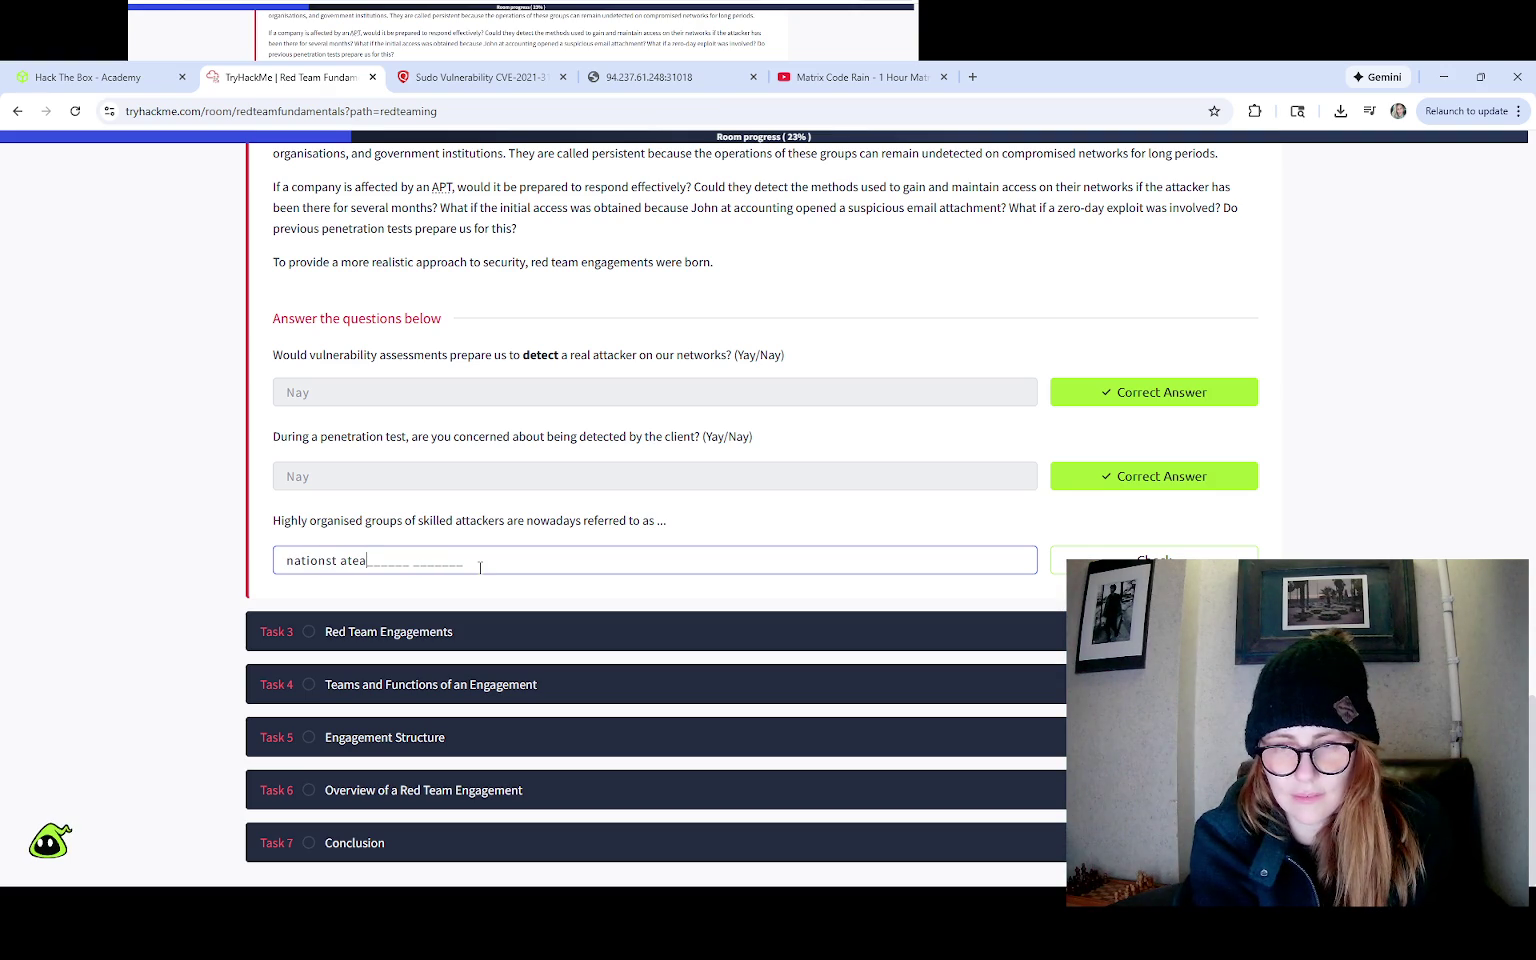
type("ctions")
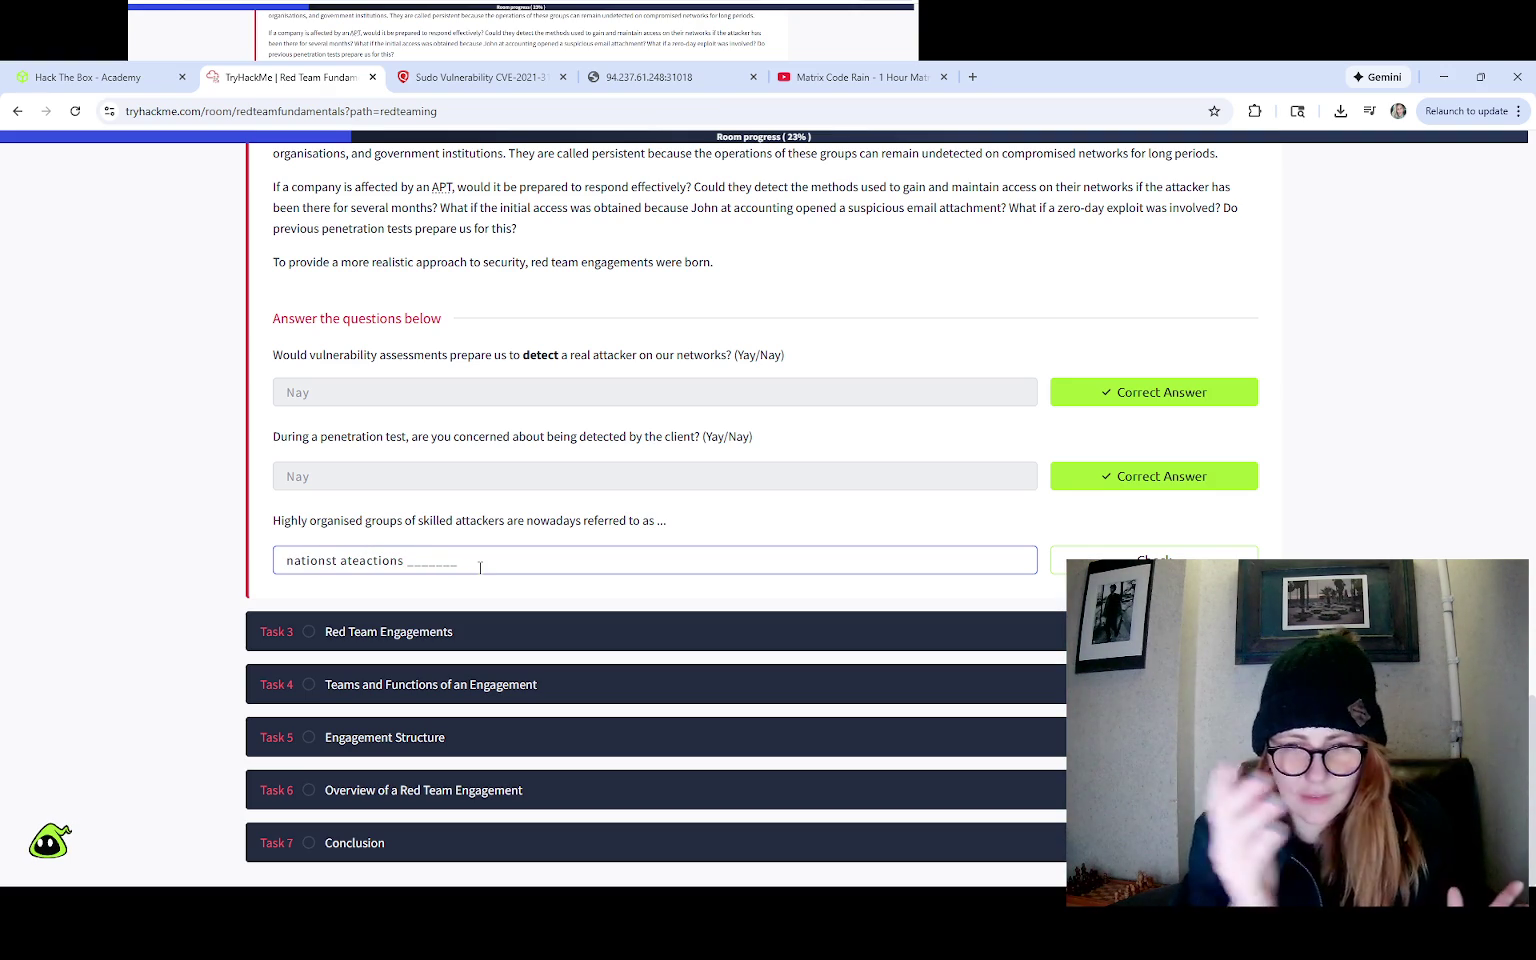
key("BackSpace")
key("BackSpace")
key("BackSpace")
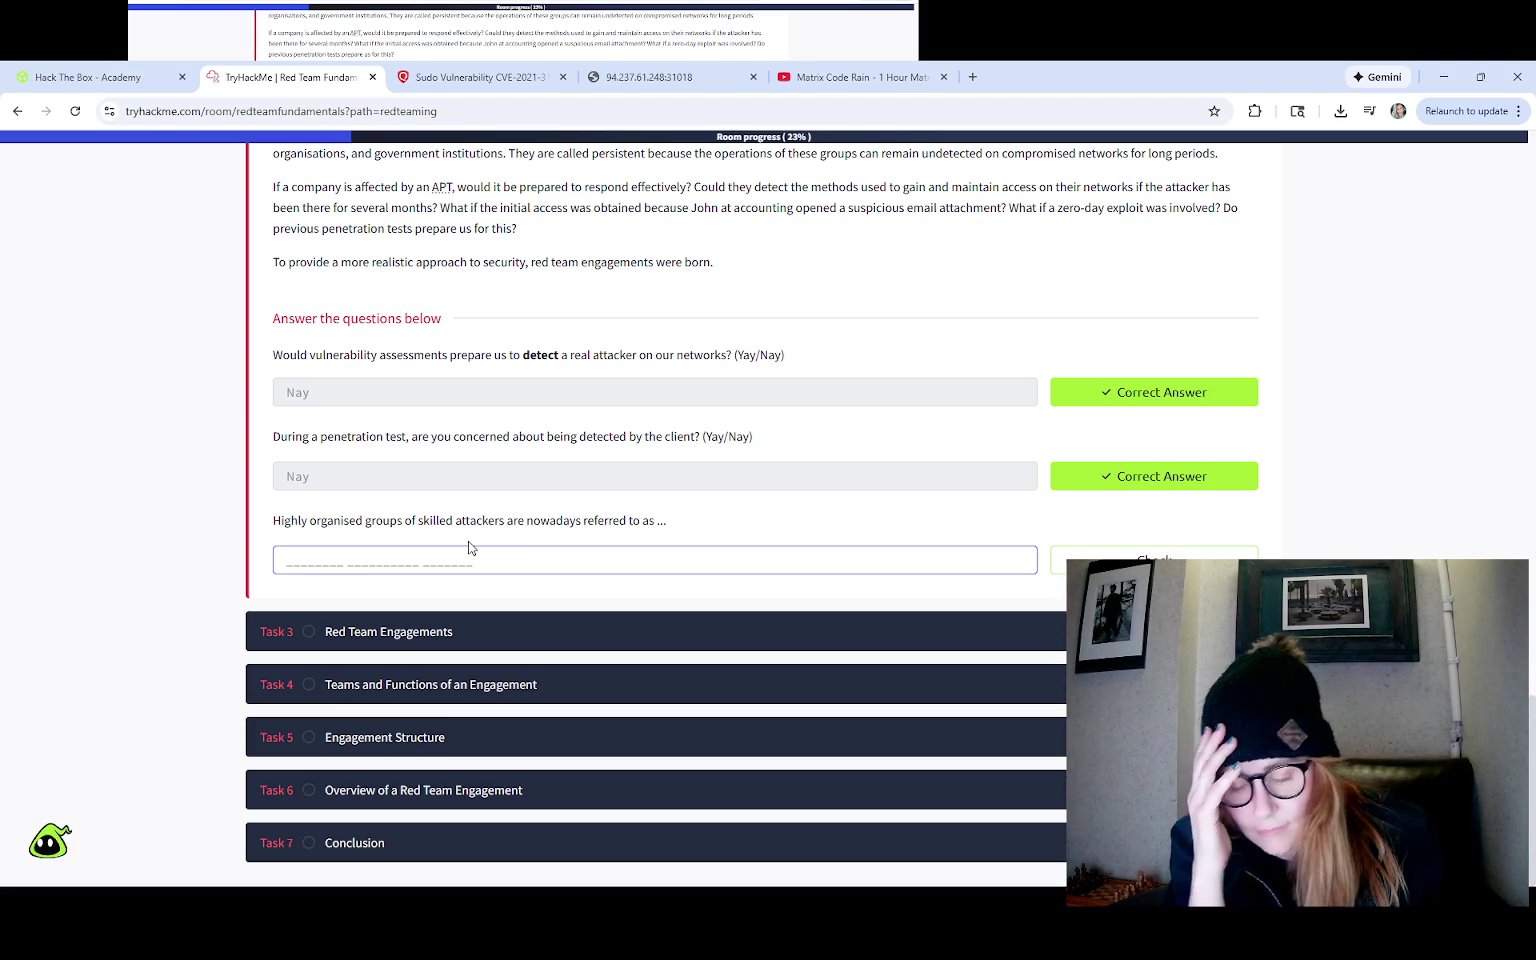
type("nationst ate")
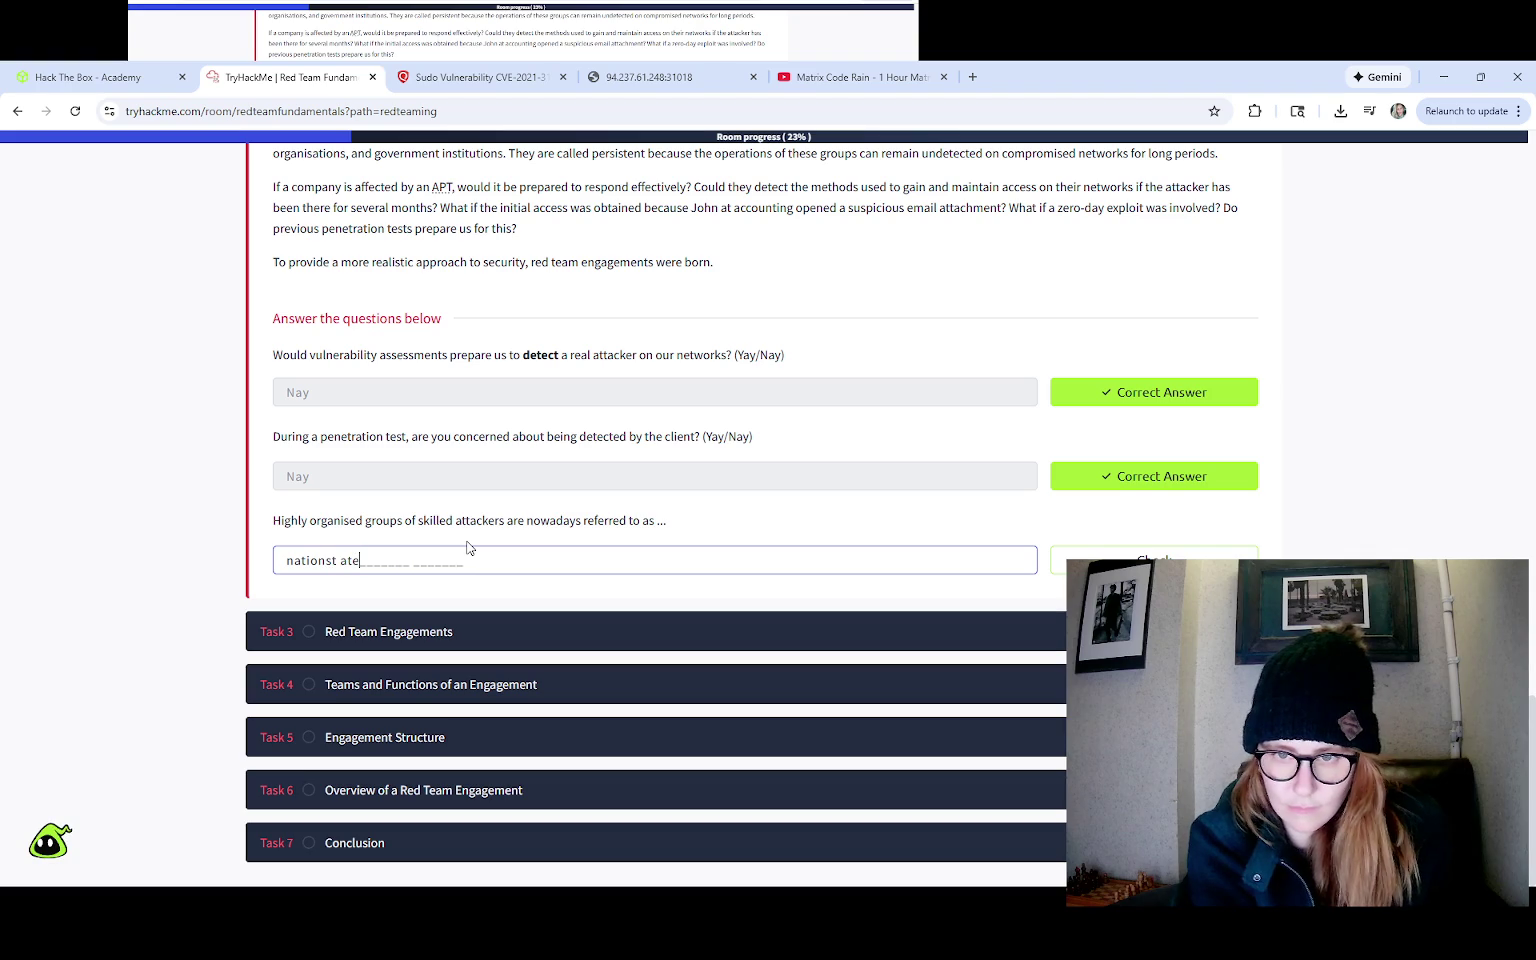
type("actios")
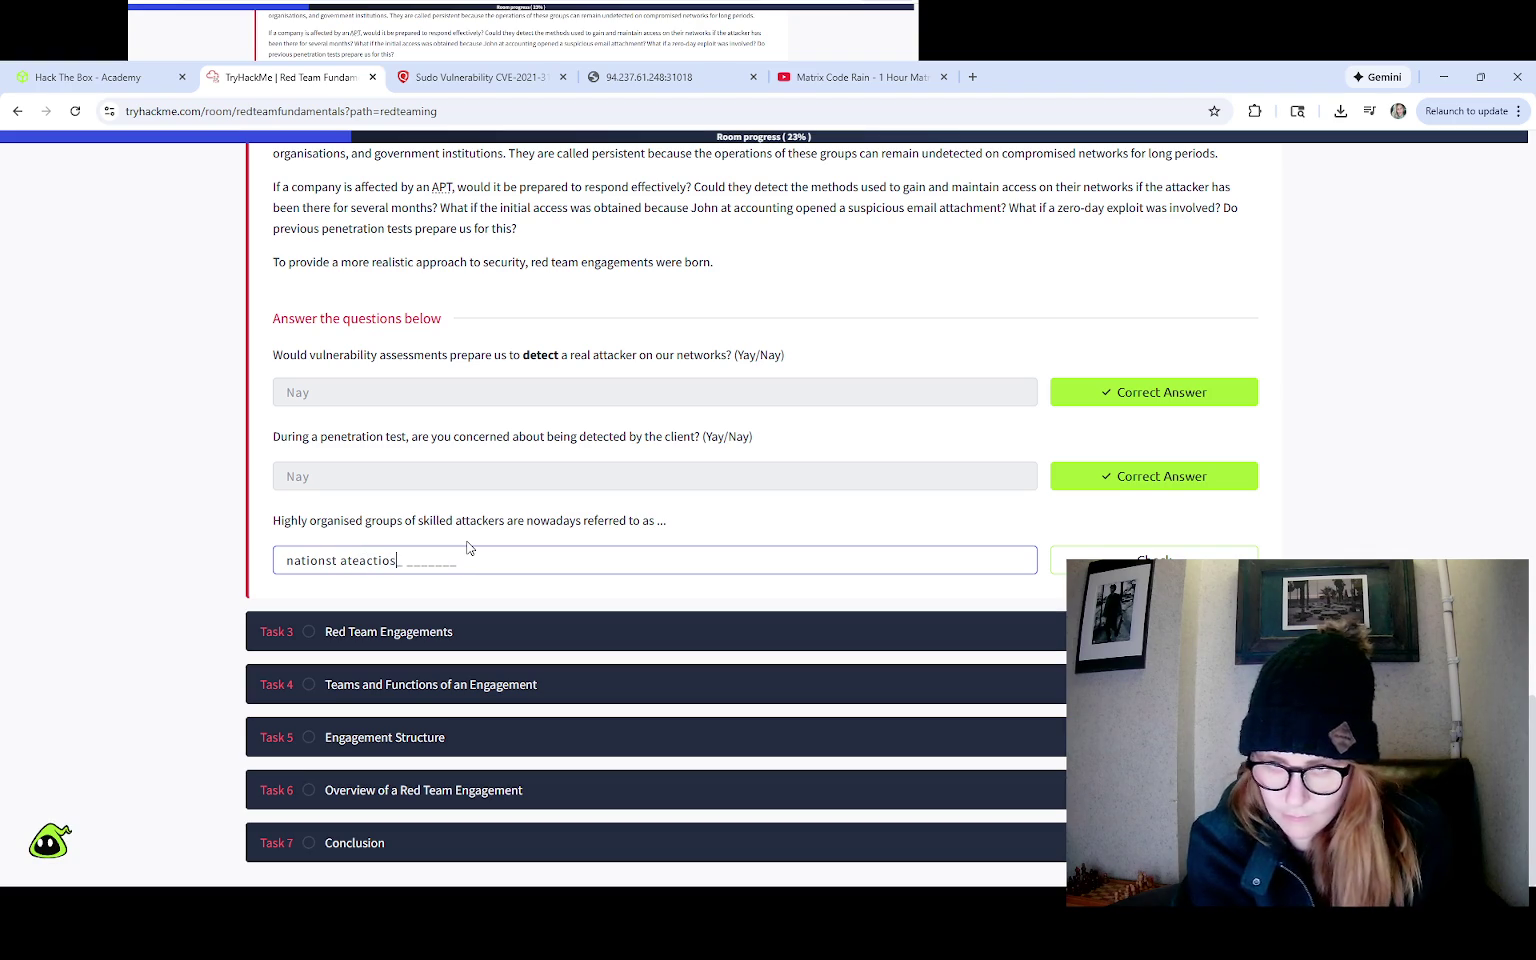
key("Return")
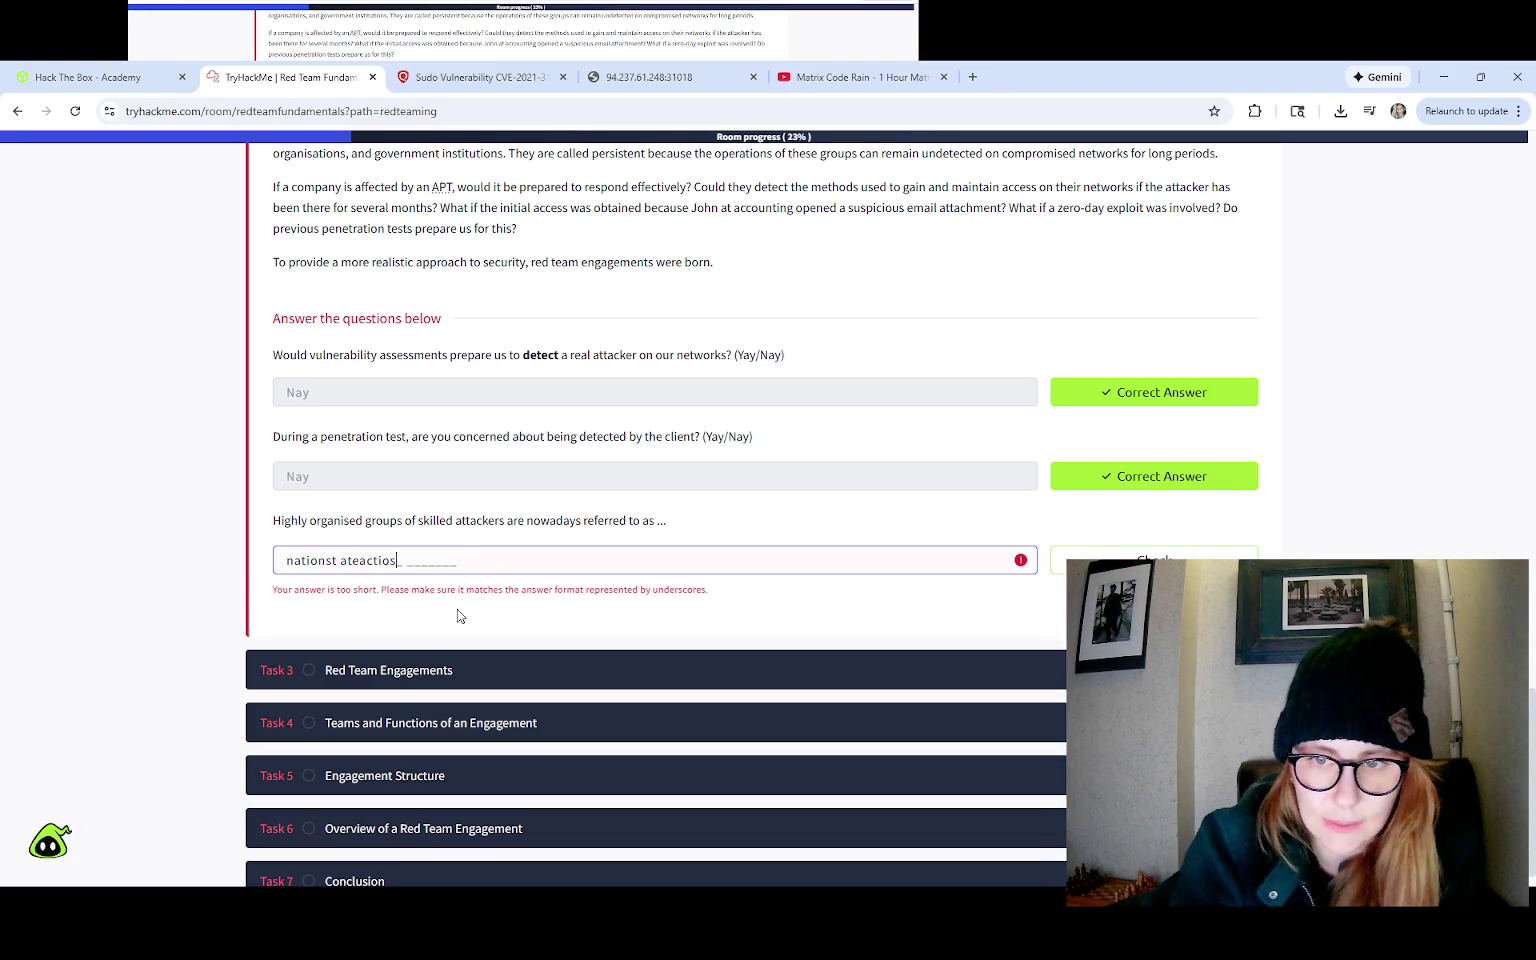
scroll(300, 550, "up", 15)
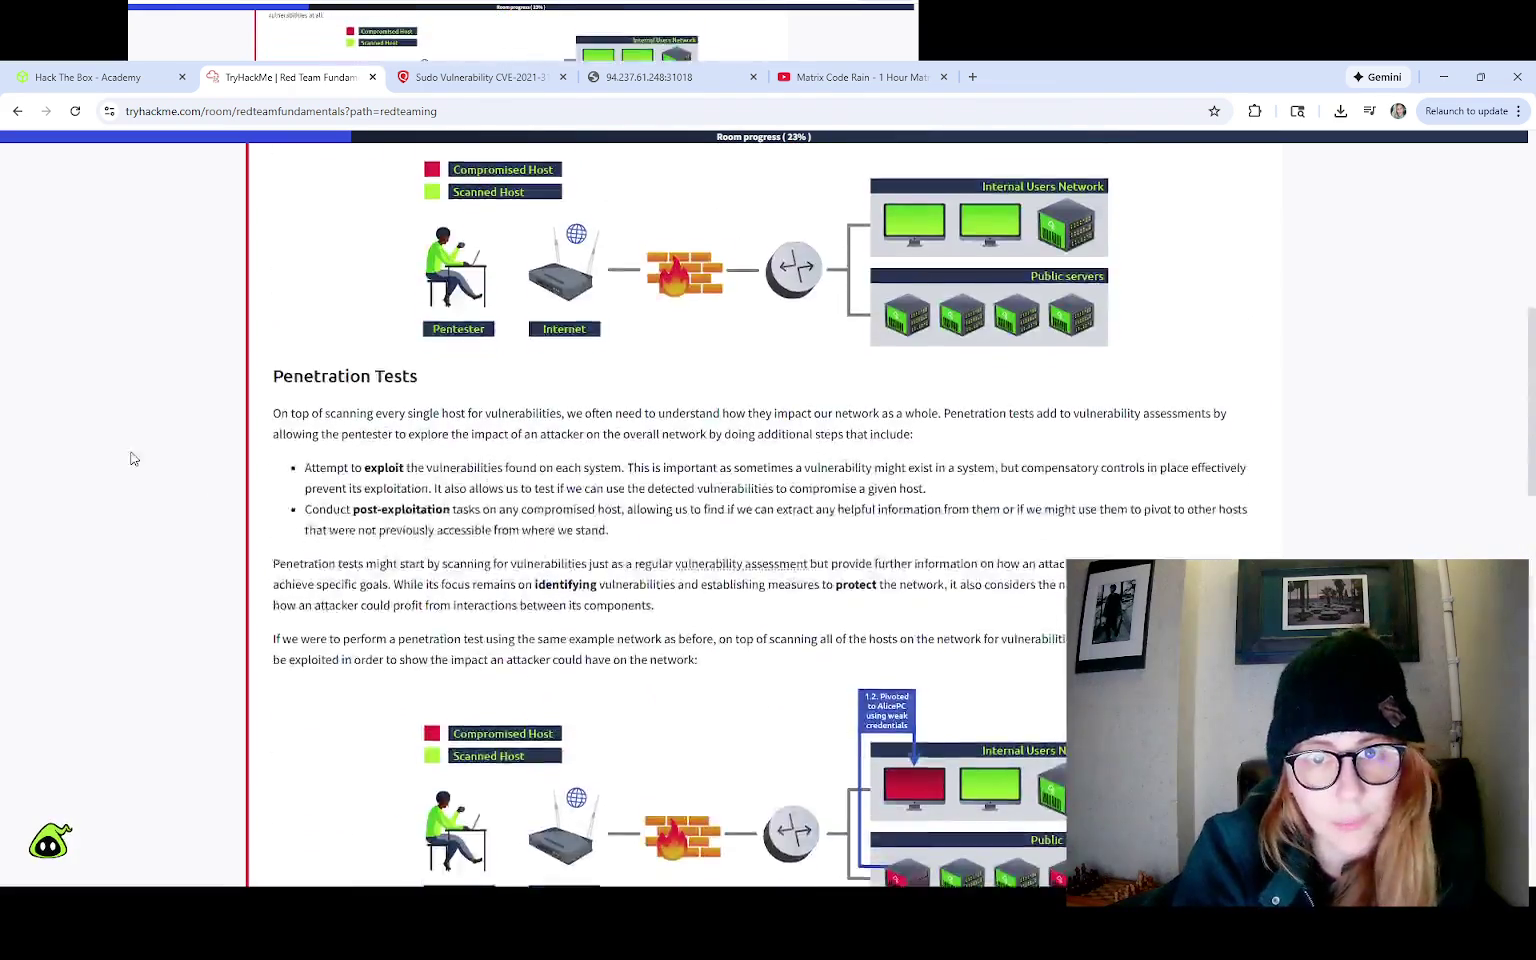
Step: Replace the third answer with 'na' and submit it for checking
scroll(207, 504, "down", 15)
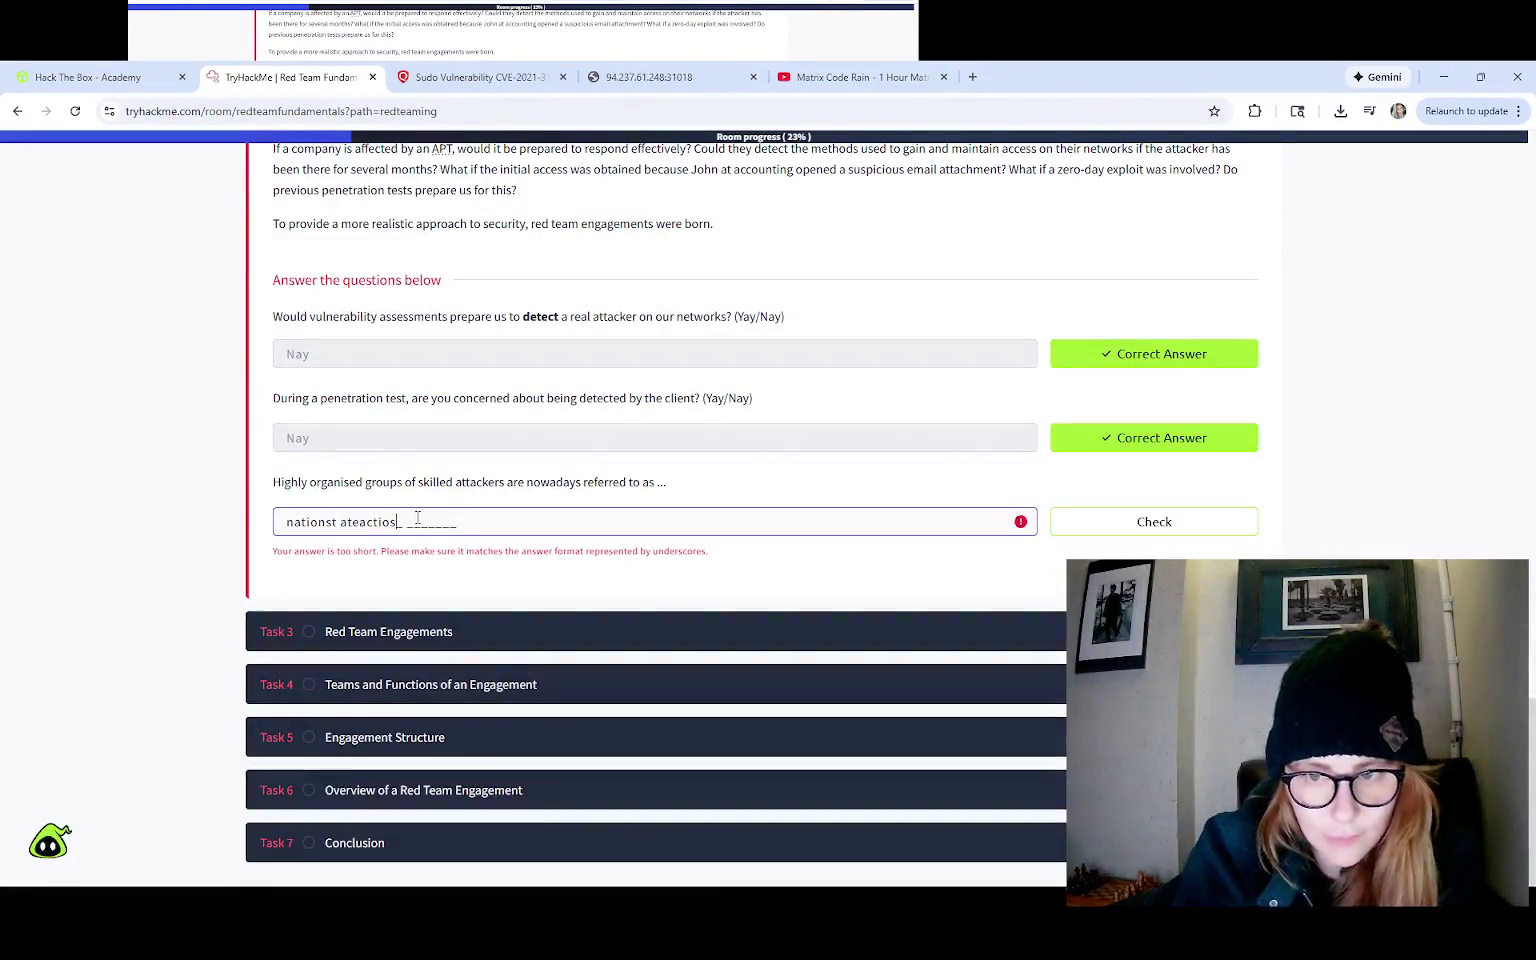
left_click_drag(410, 521, 253, 522)
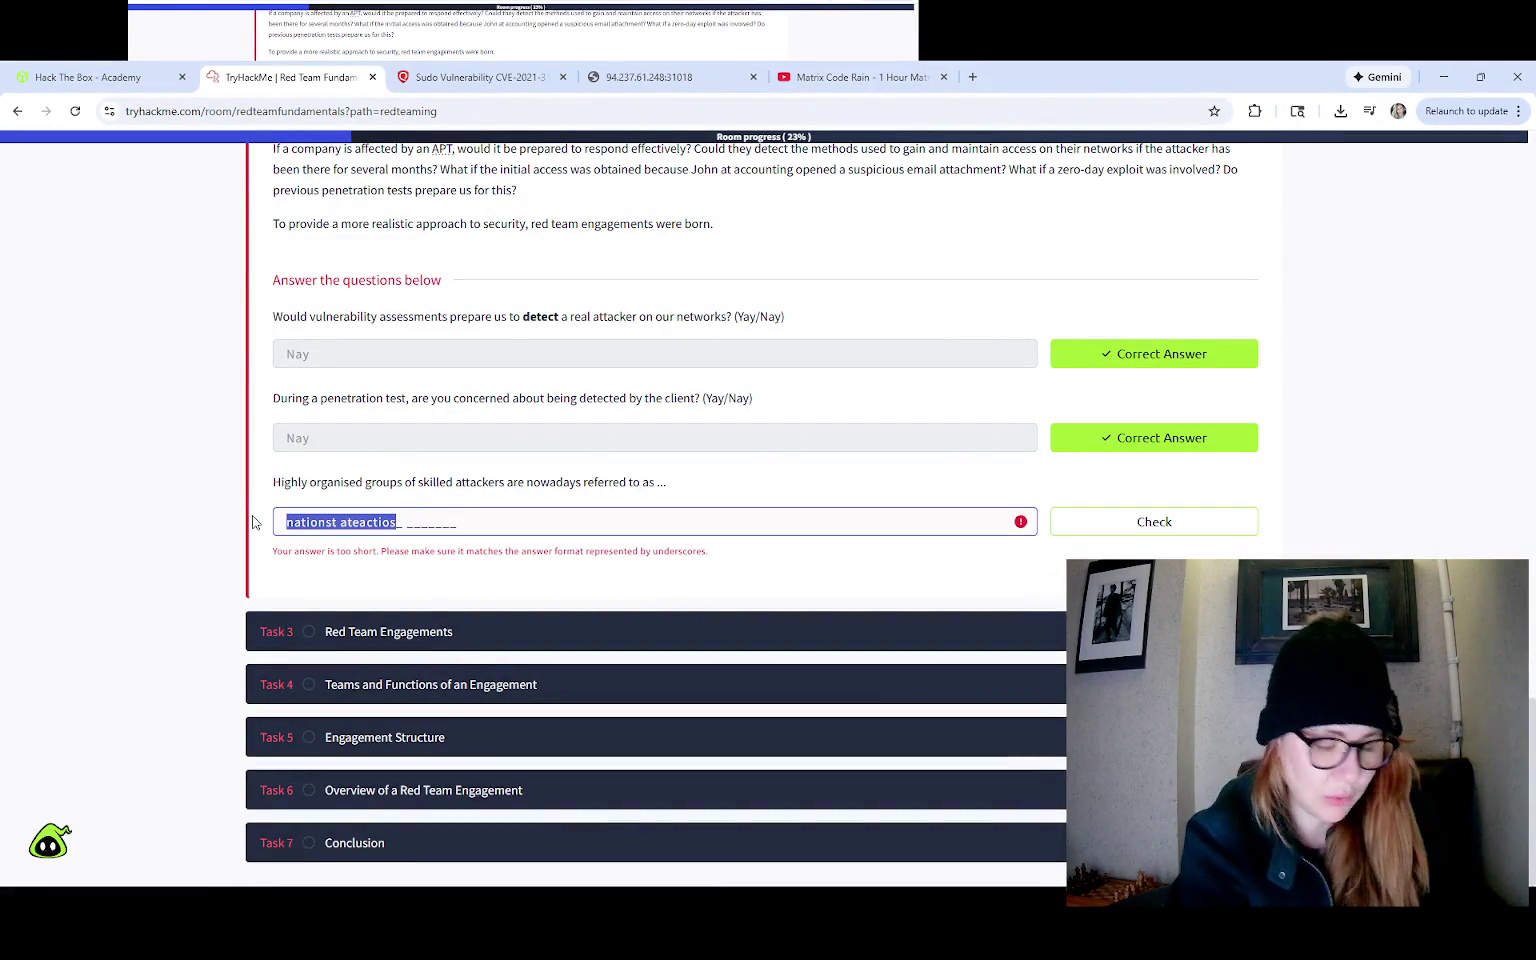
type("nation")
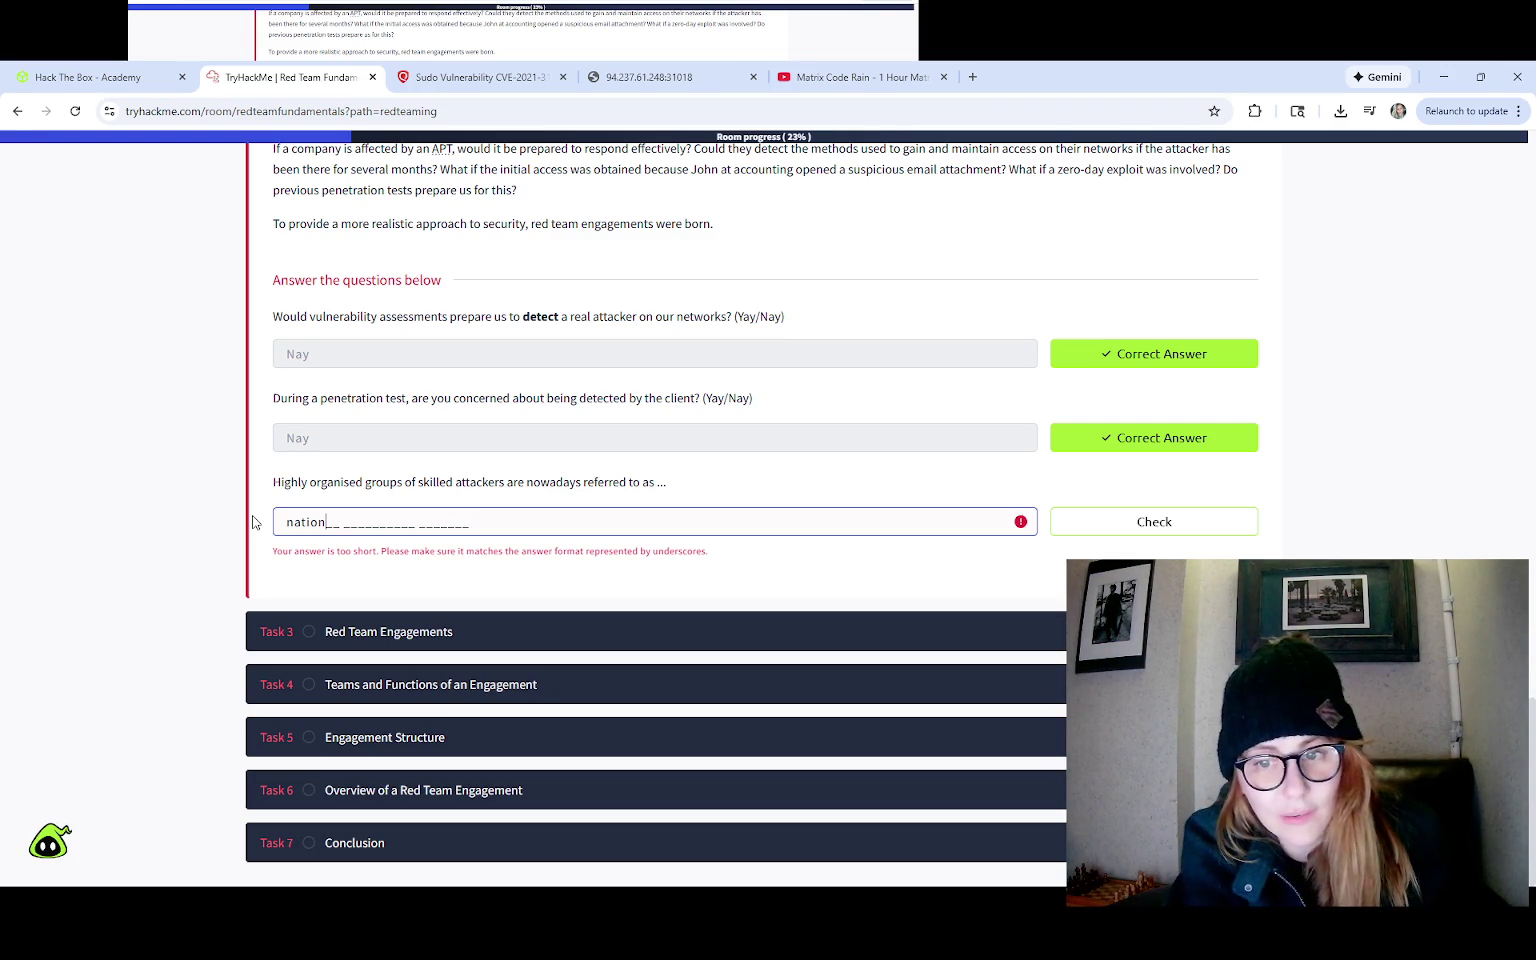
key("Tab")
key("Return")
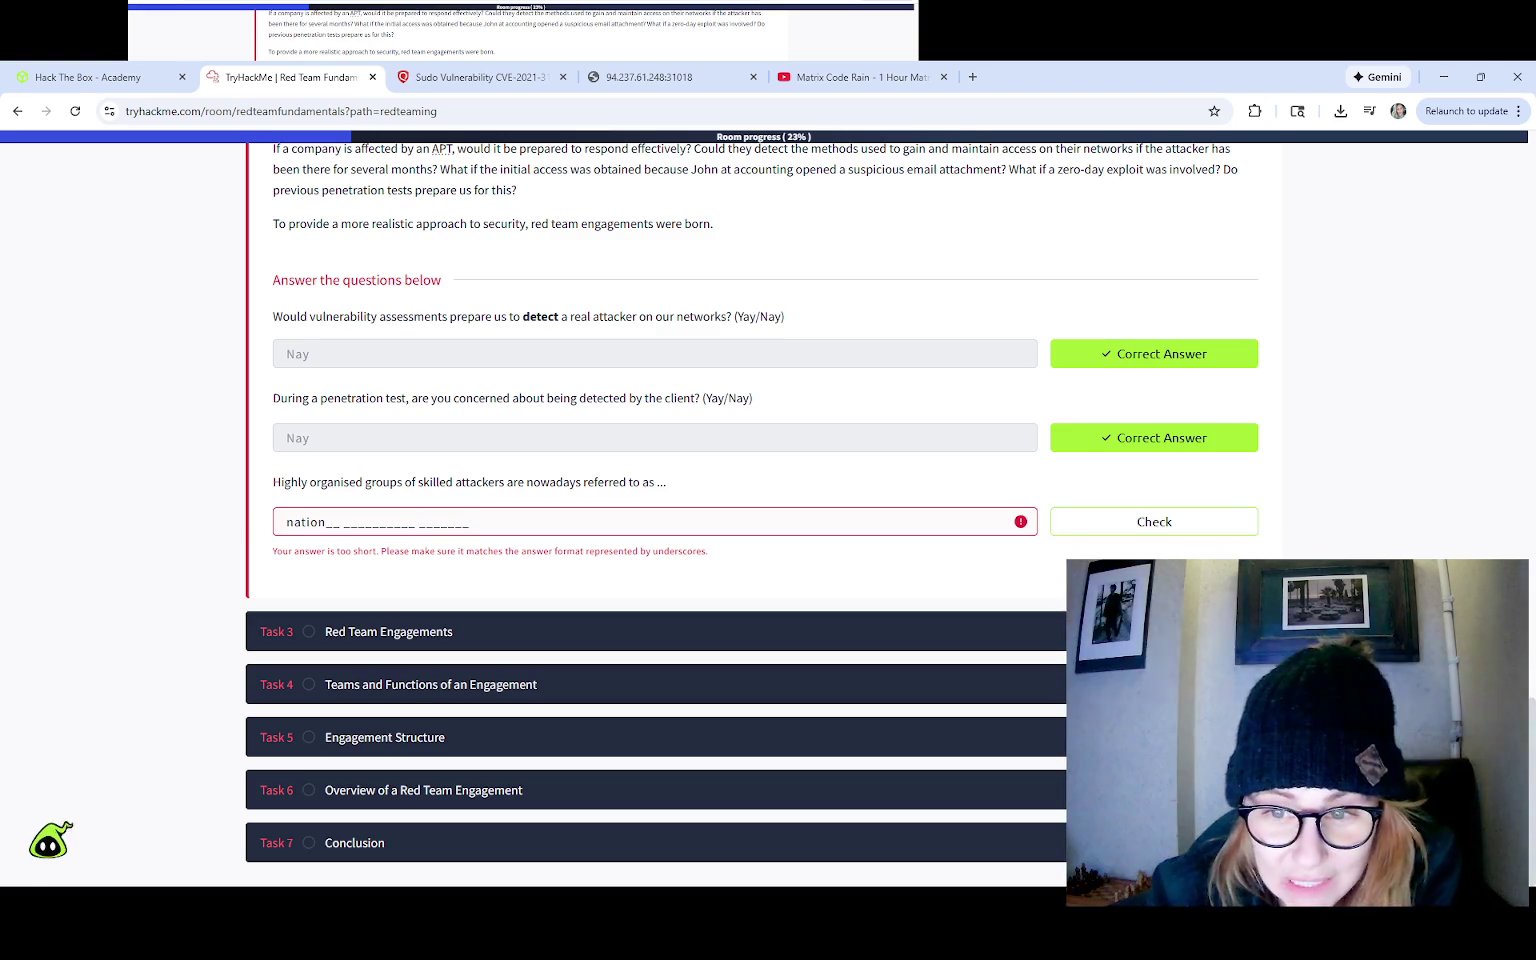
Step: Edit the third answer once more, then delete it until only the placeholder shows
left_click(344, 524)
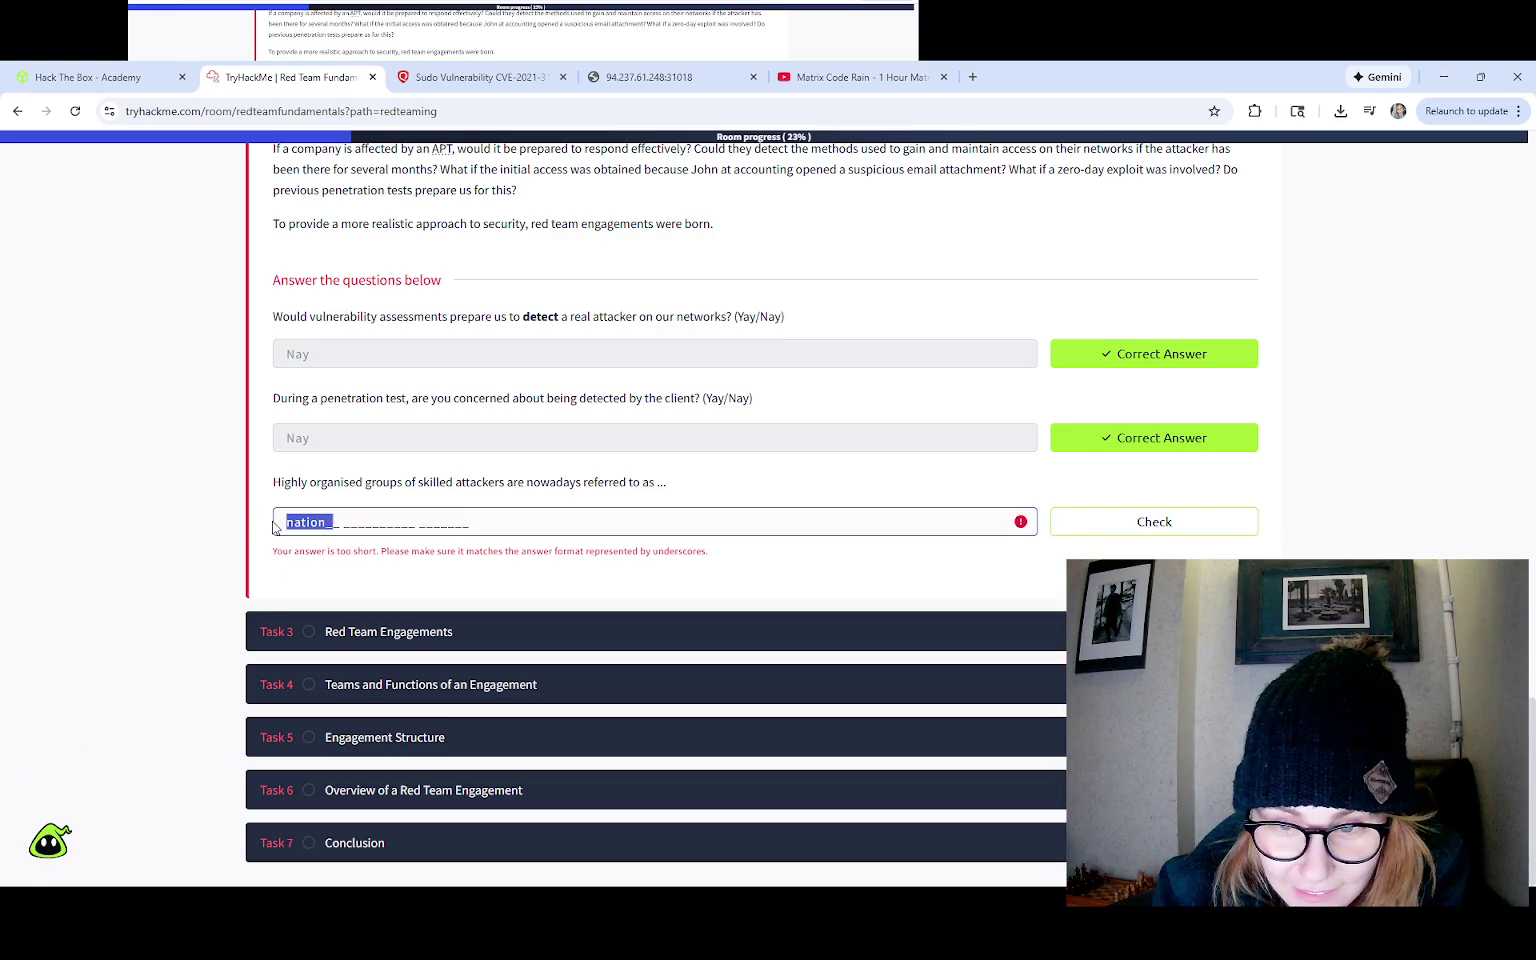
left_click_drag(283, 522, 212, 525)
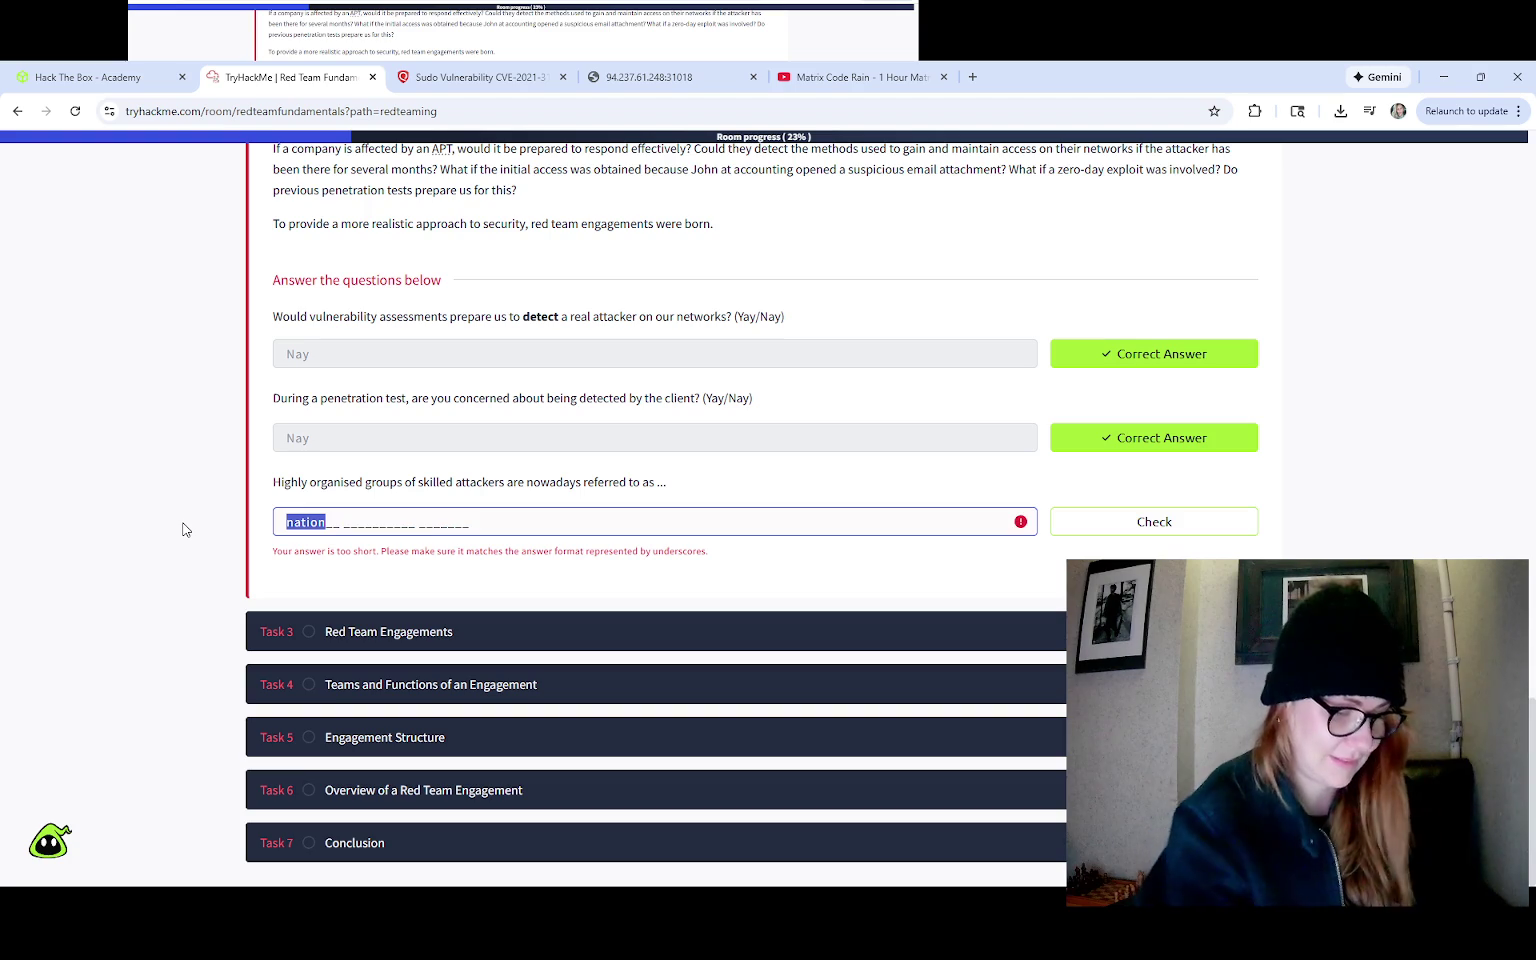
type("nati")
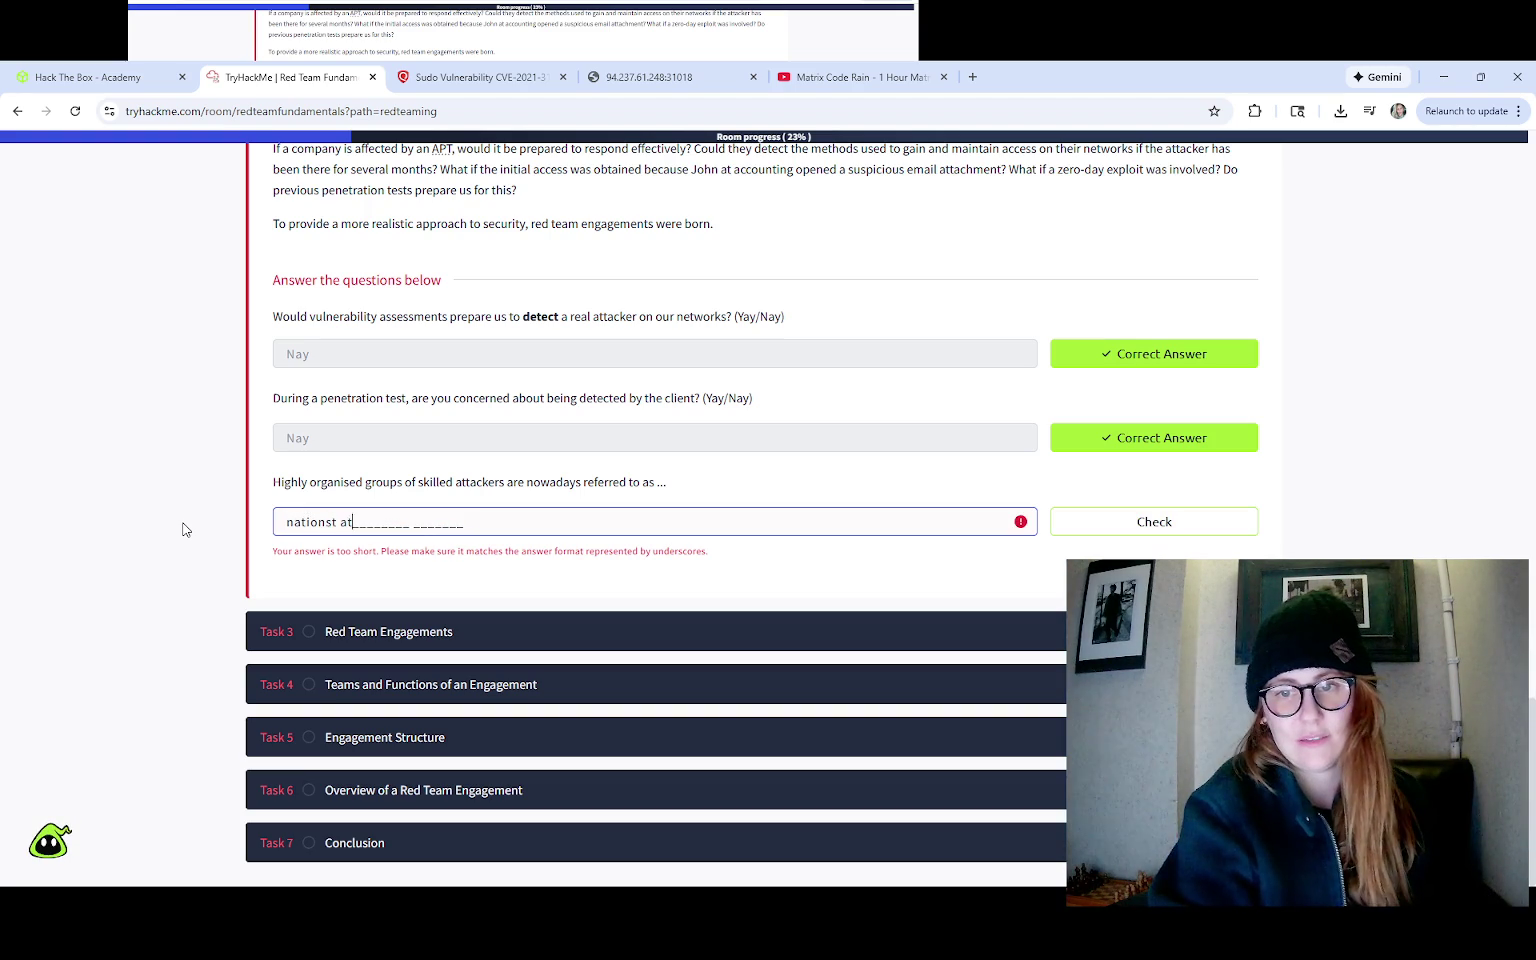
key("BackSpace")
key("BackSpace")
key("BackSpace")
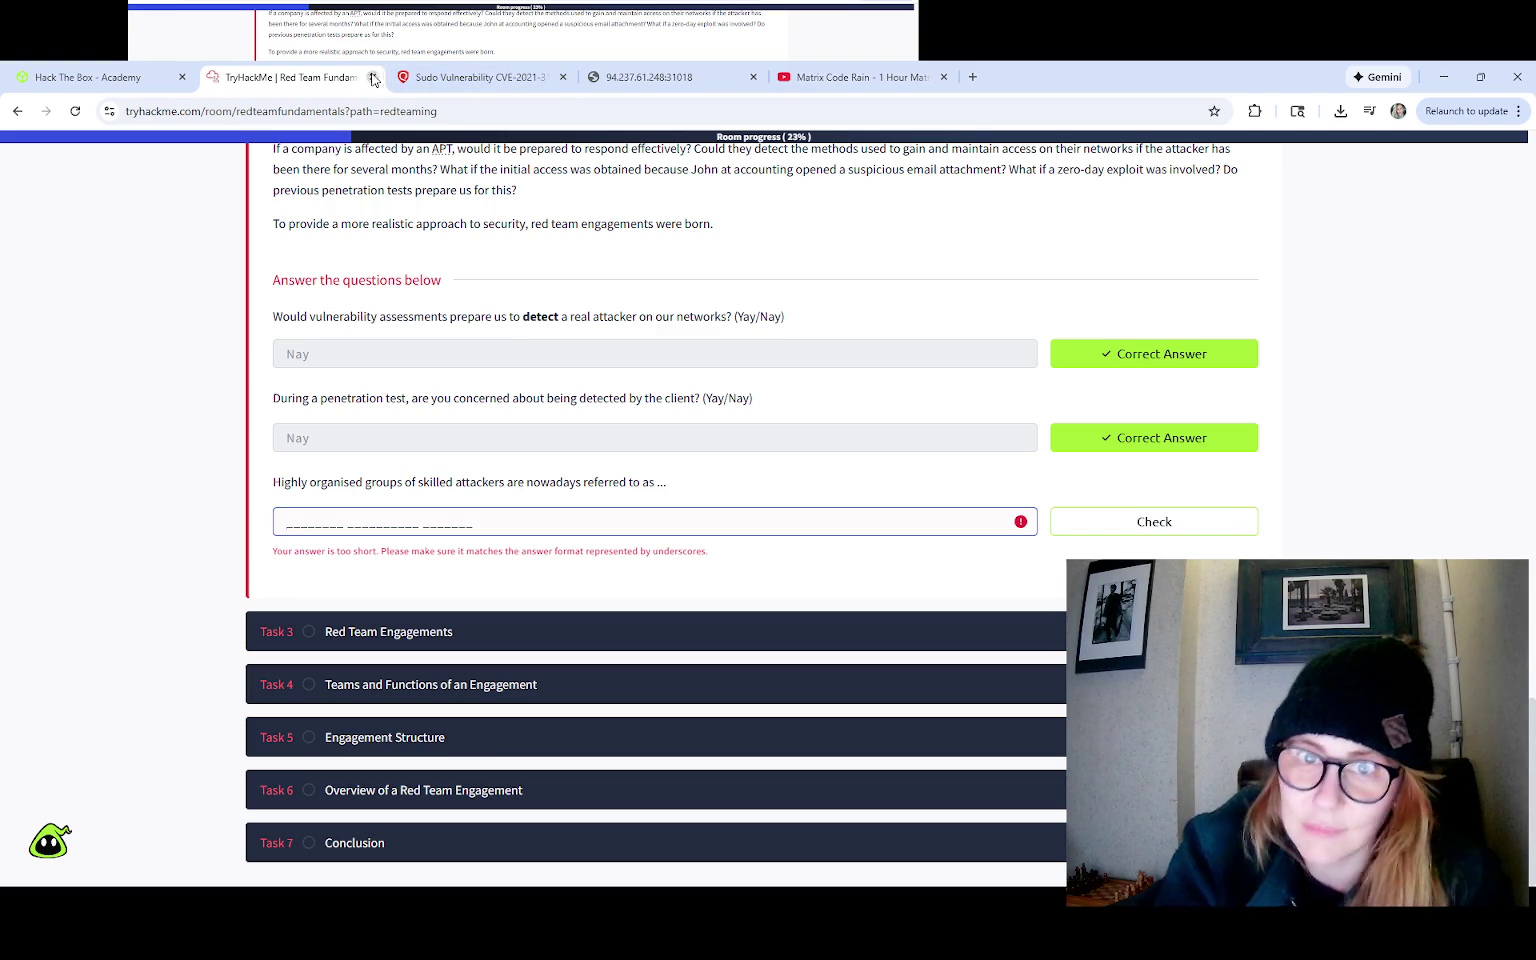
left_click(97, 80)
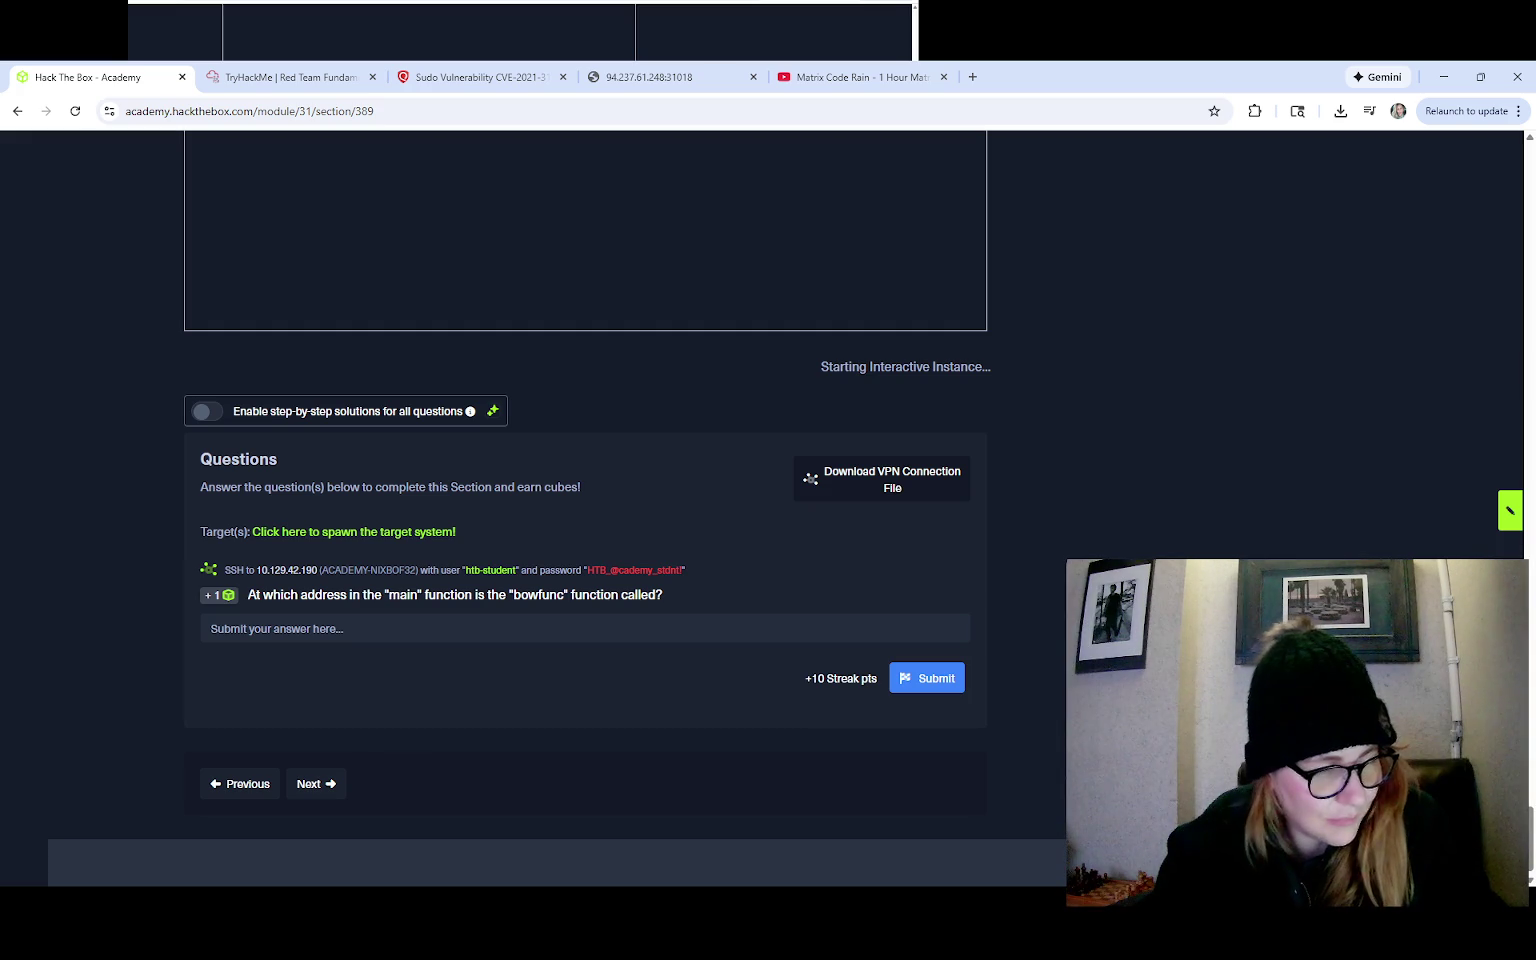
left_click(648, 77)
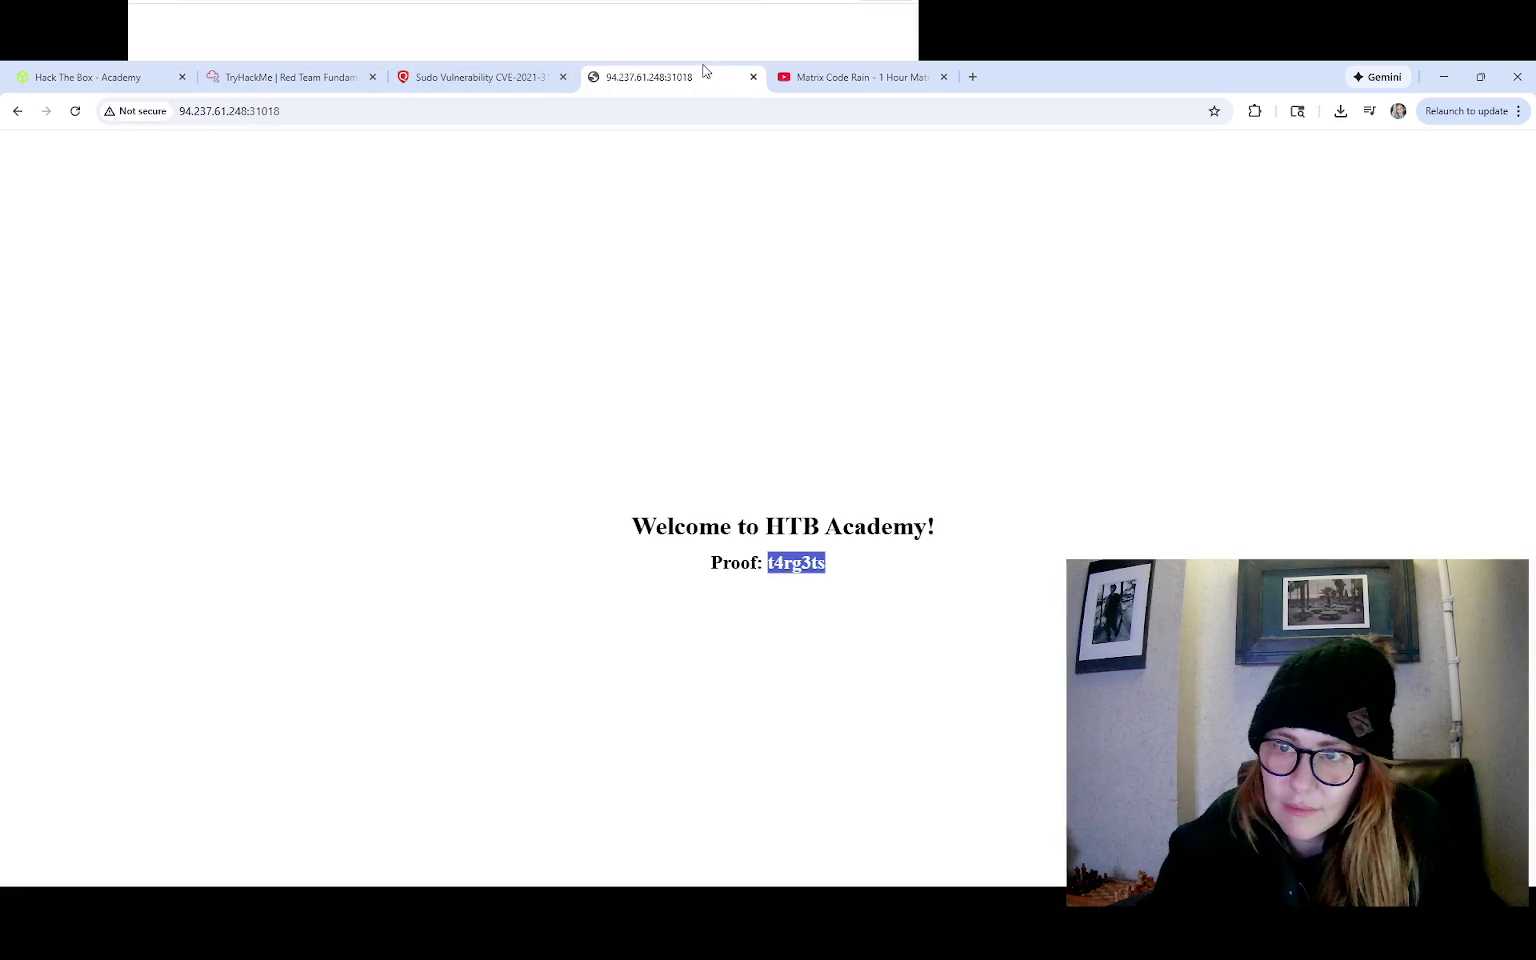
left_click(818, 77)
left_click(478, 77)
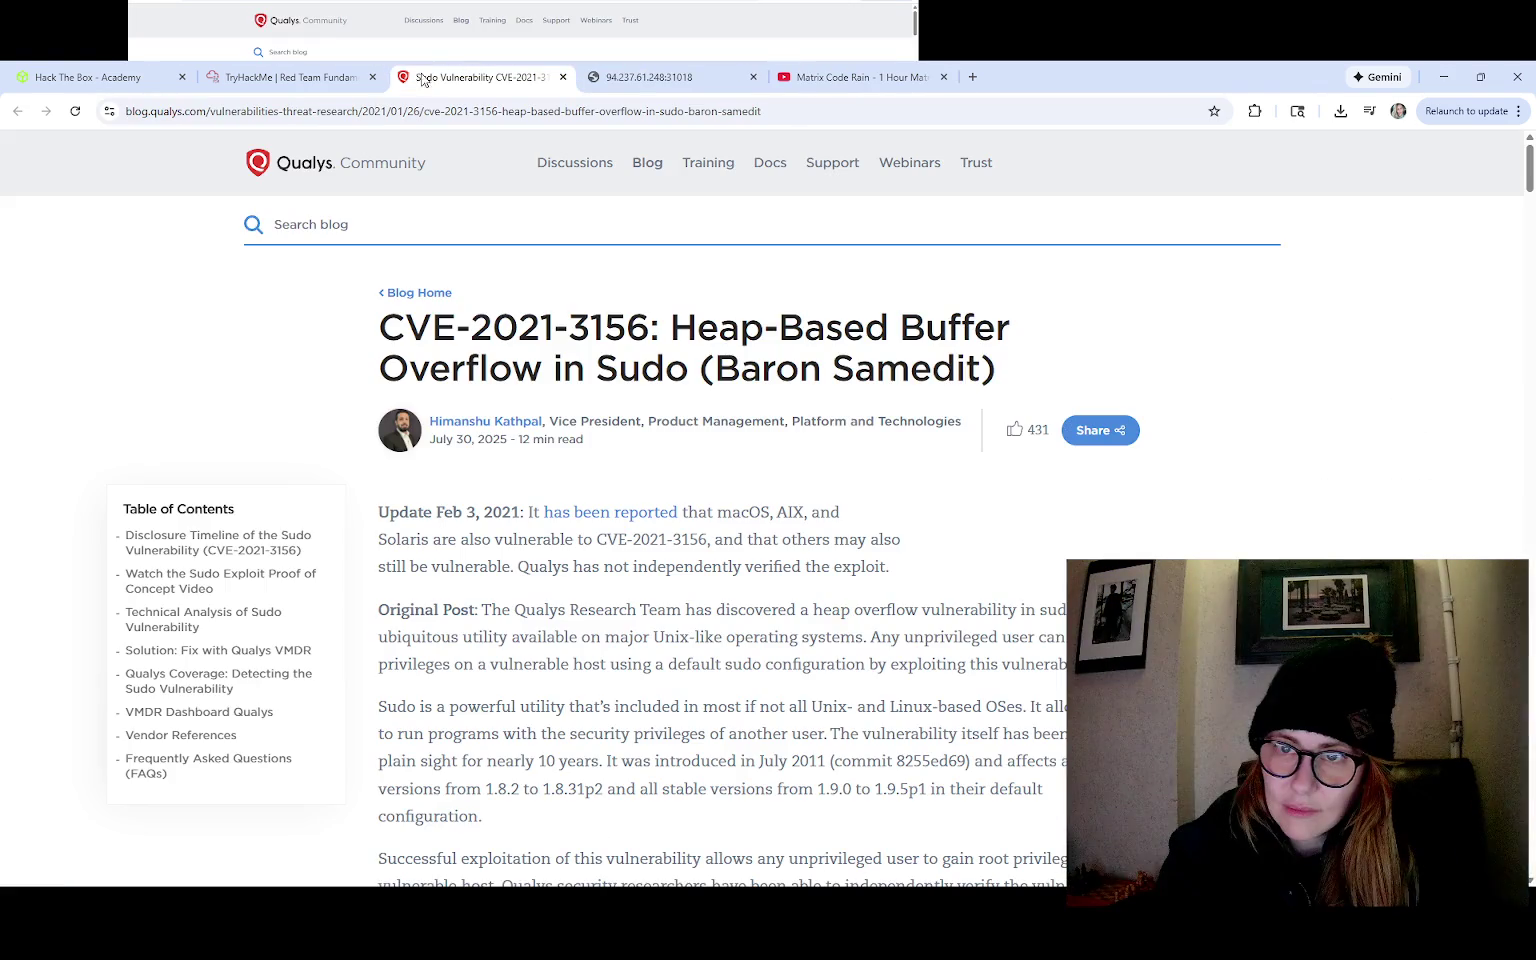
left_click(310, 77)
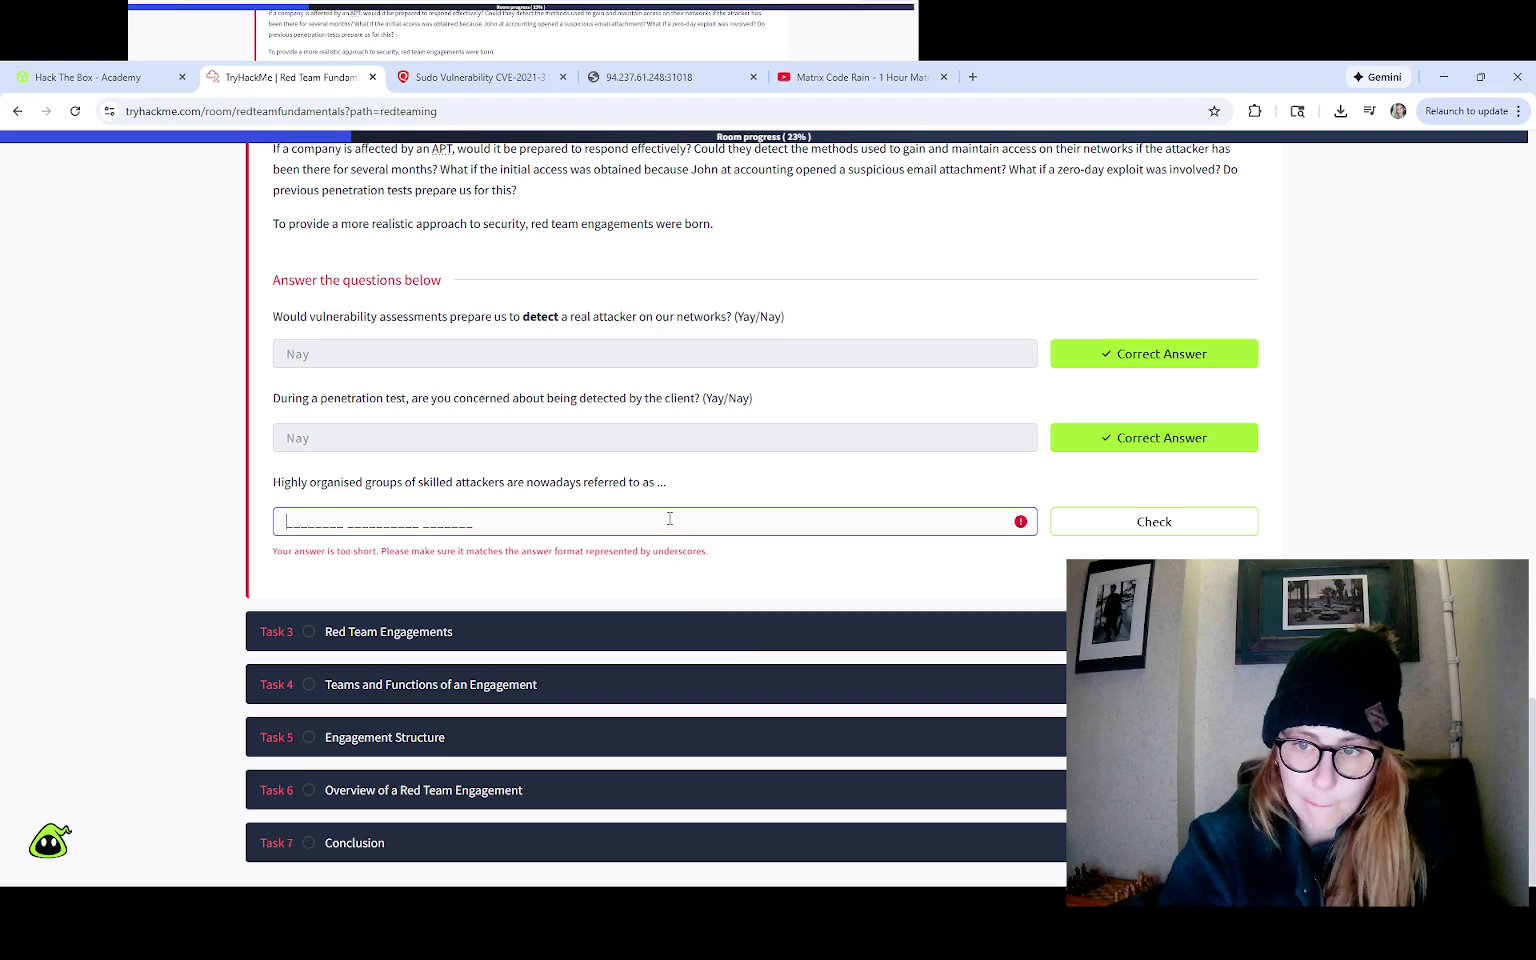
Step: Submit guesses built from 'nation' and 'yya' for the APT question, then clear the rejected entry
type("nation")
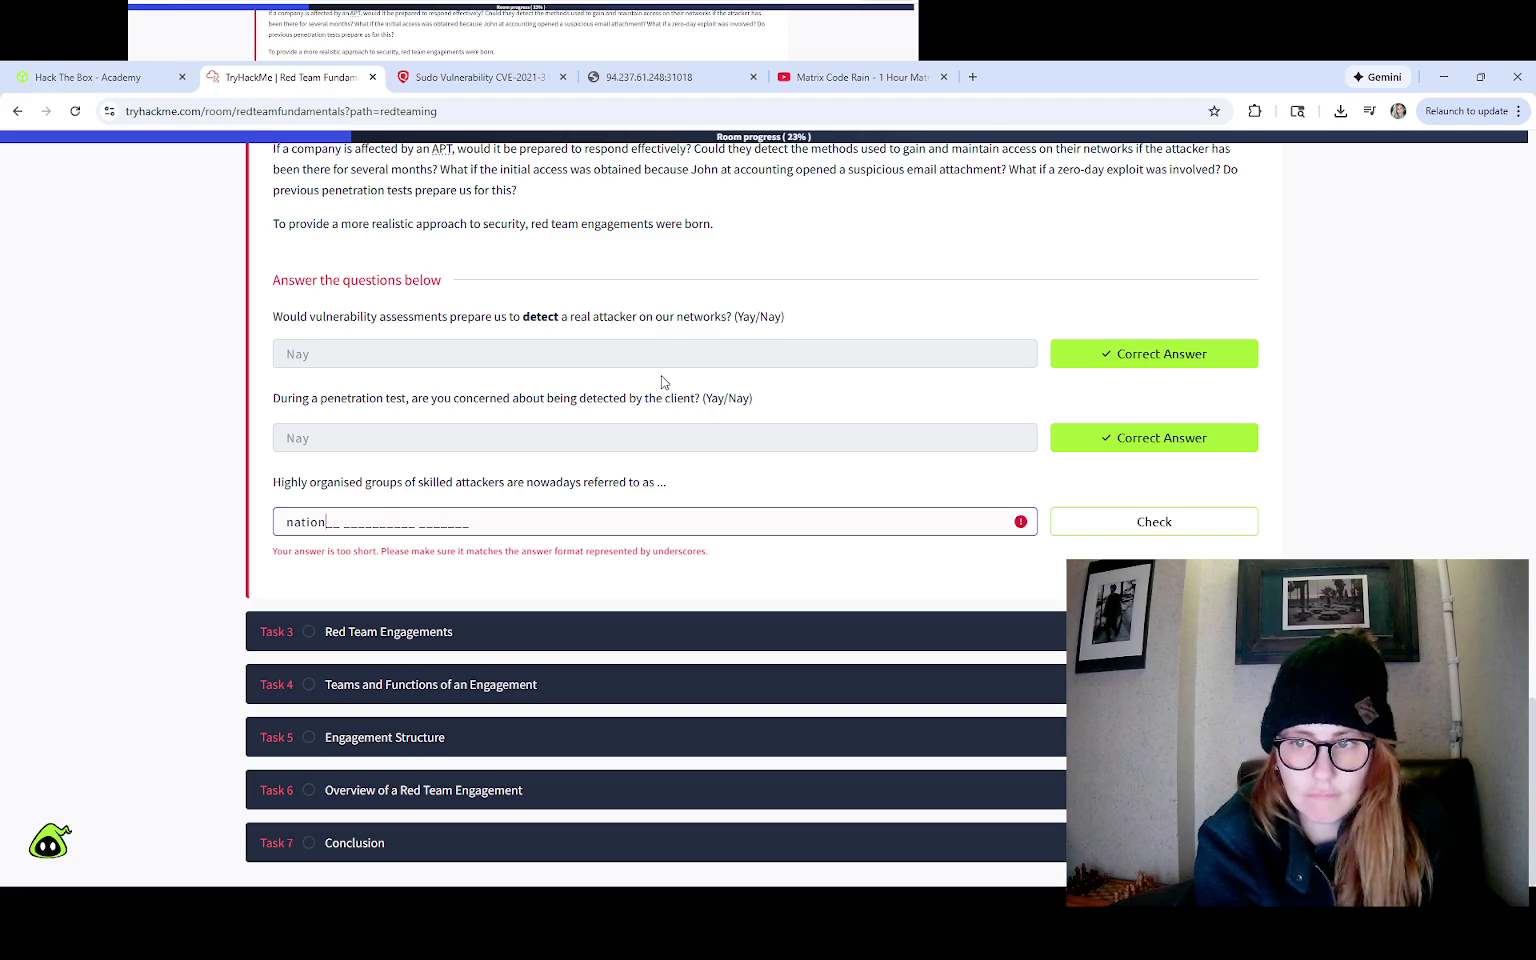
type("y")
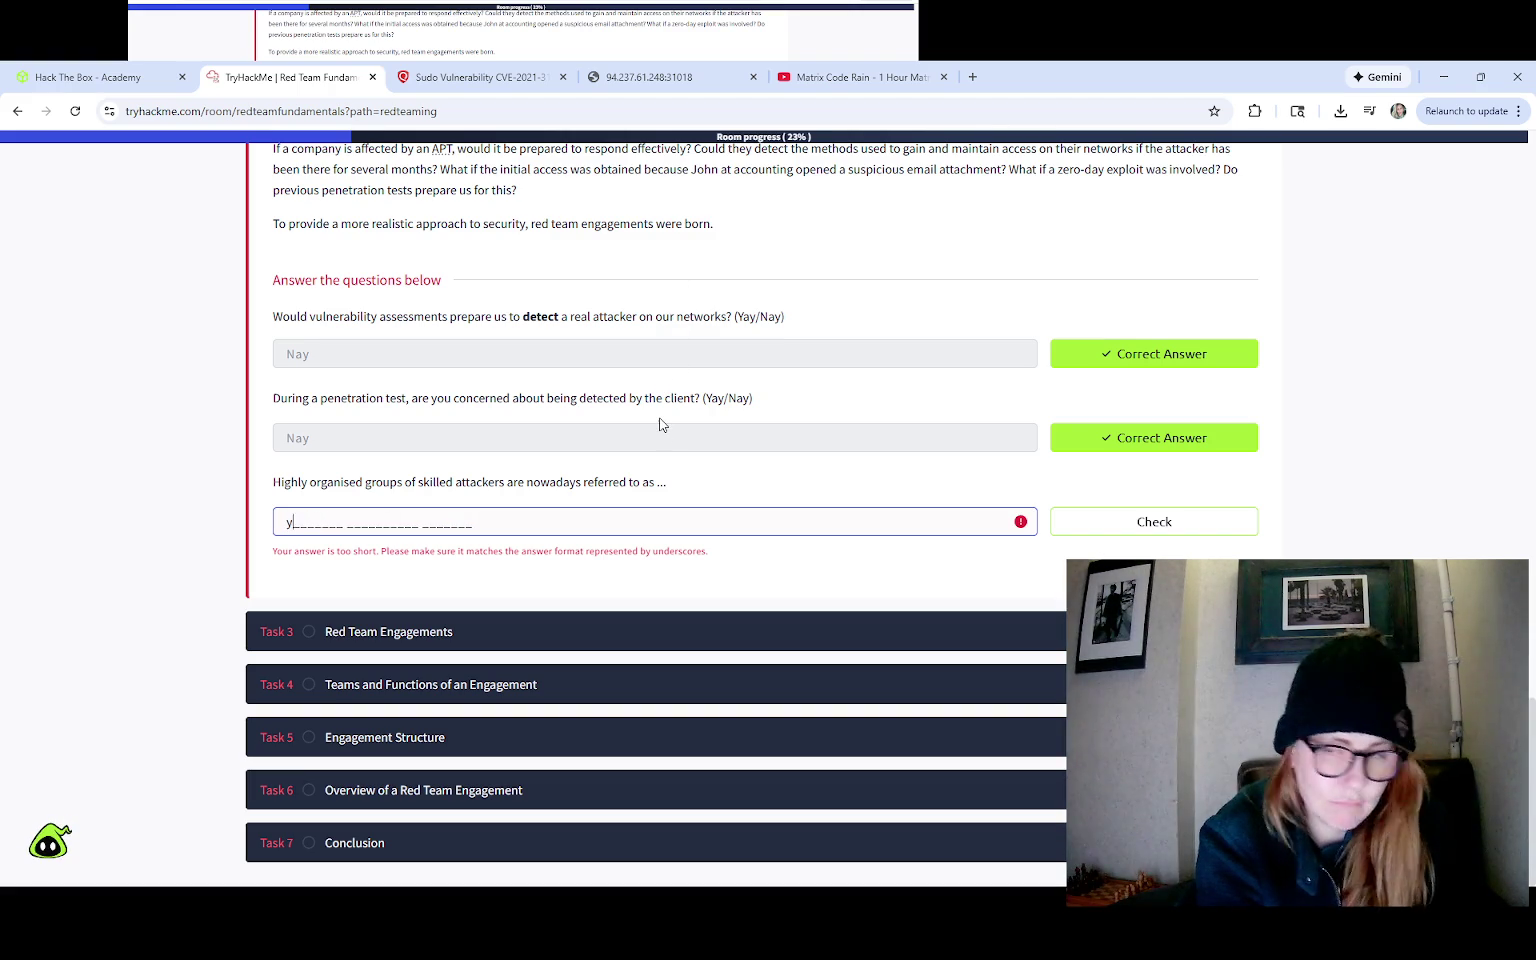
type("yay")
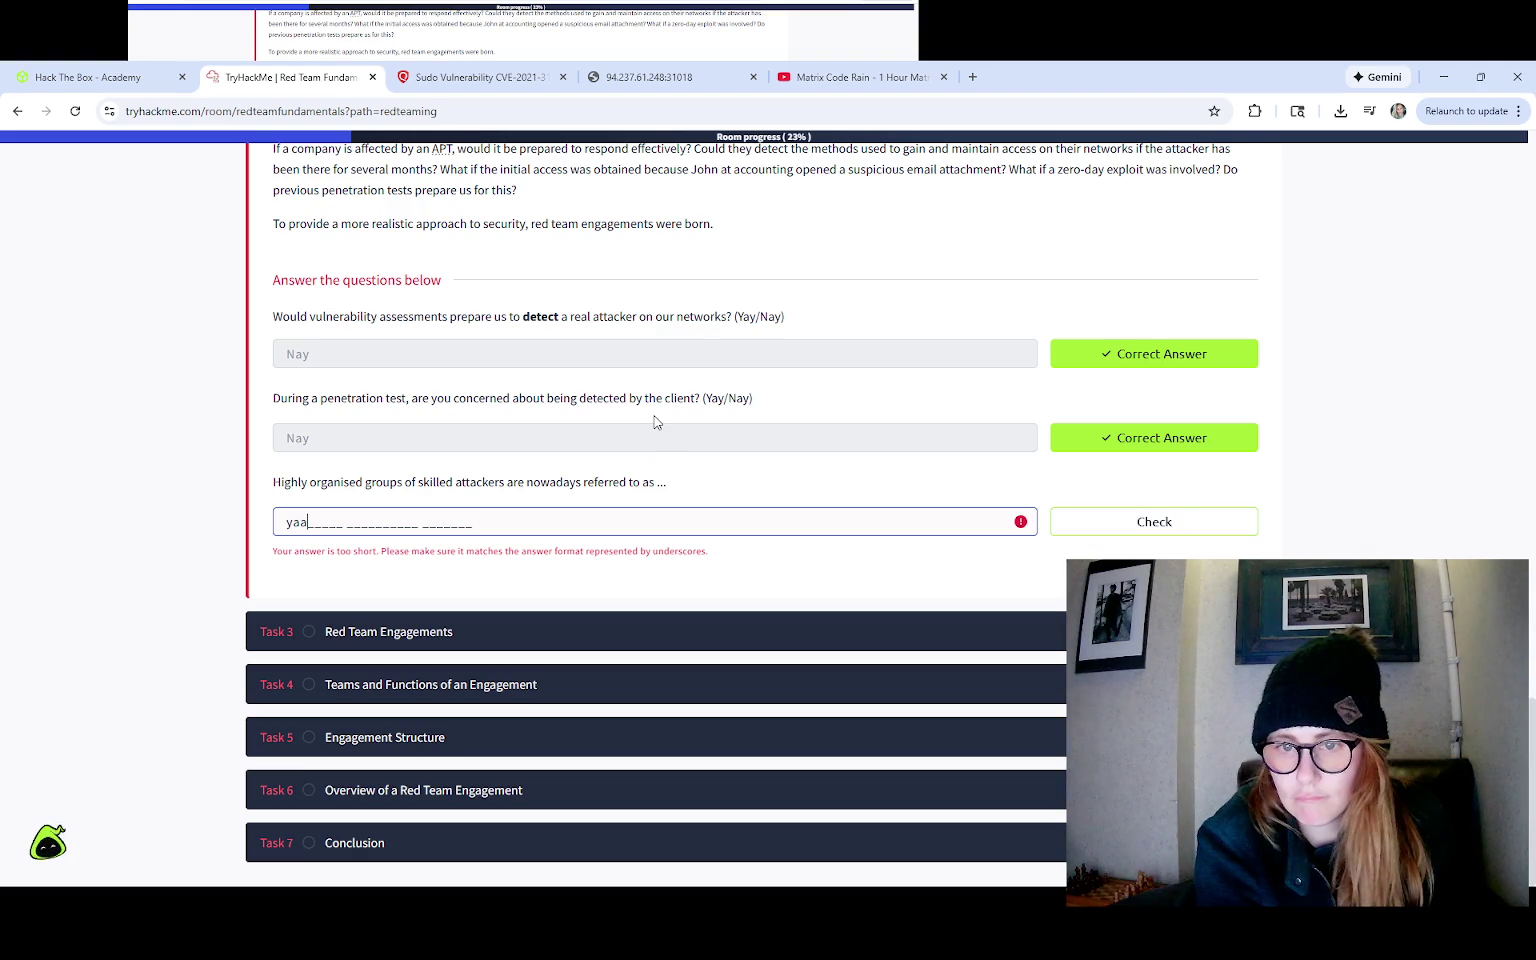
key("Return")
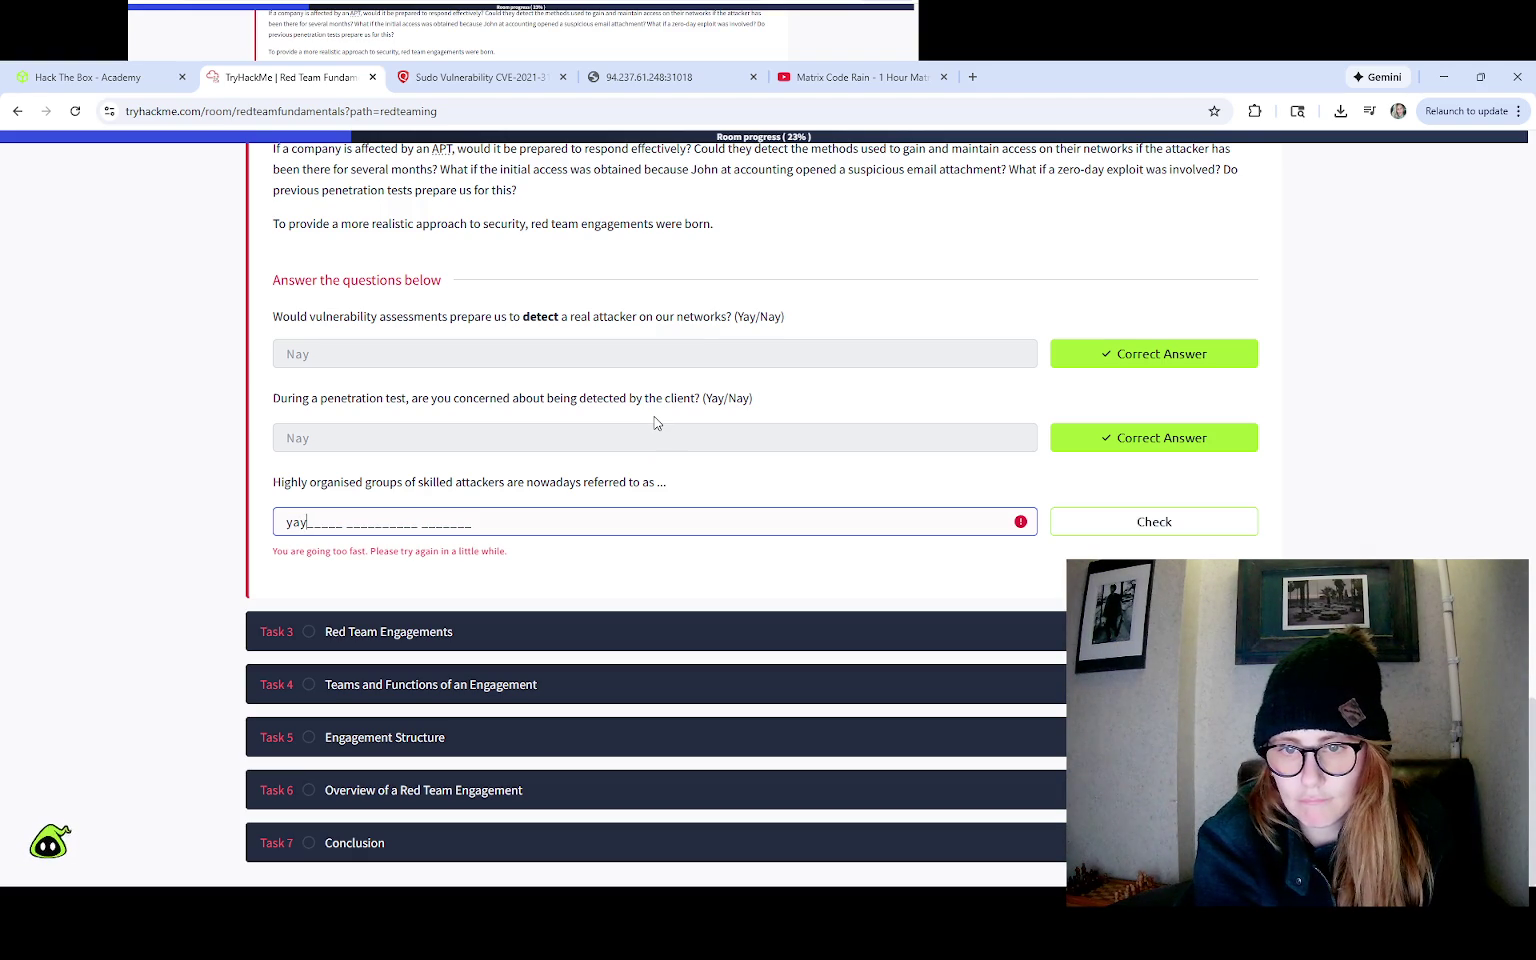
key("Return")
key("BackSpace")
key("BackSpace")
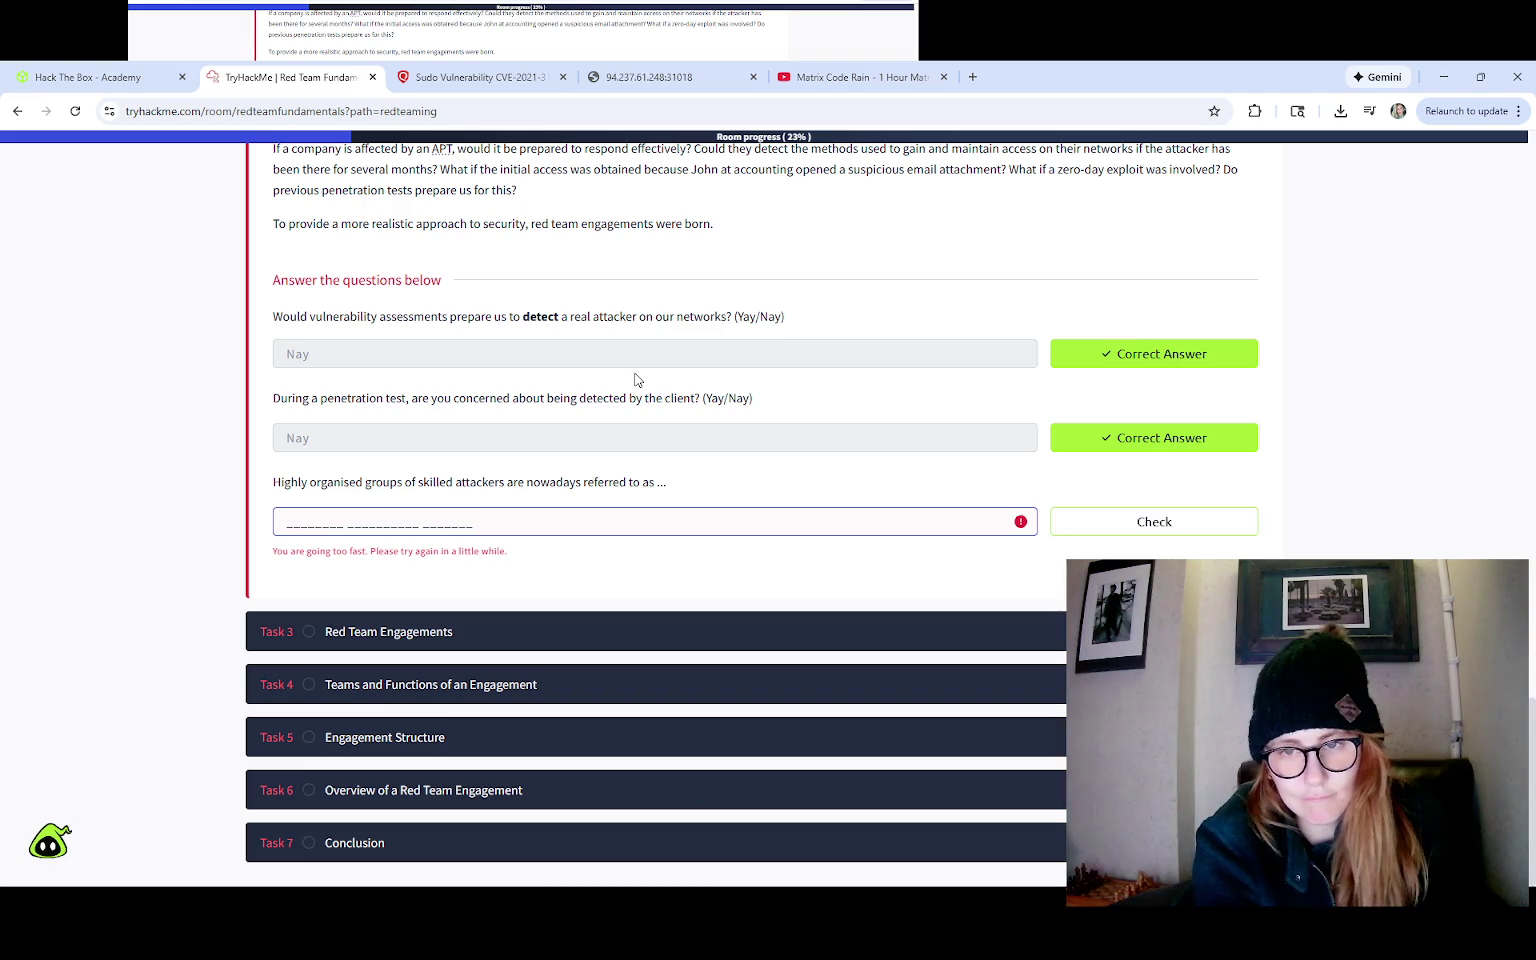
type("LAKSJDF; OIAWUSDFOP IAUESR")
key("Return")
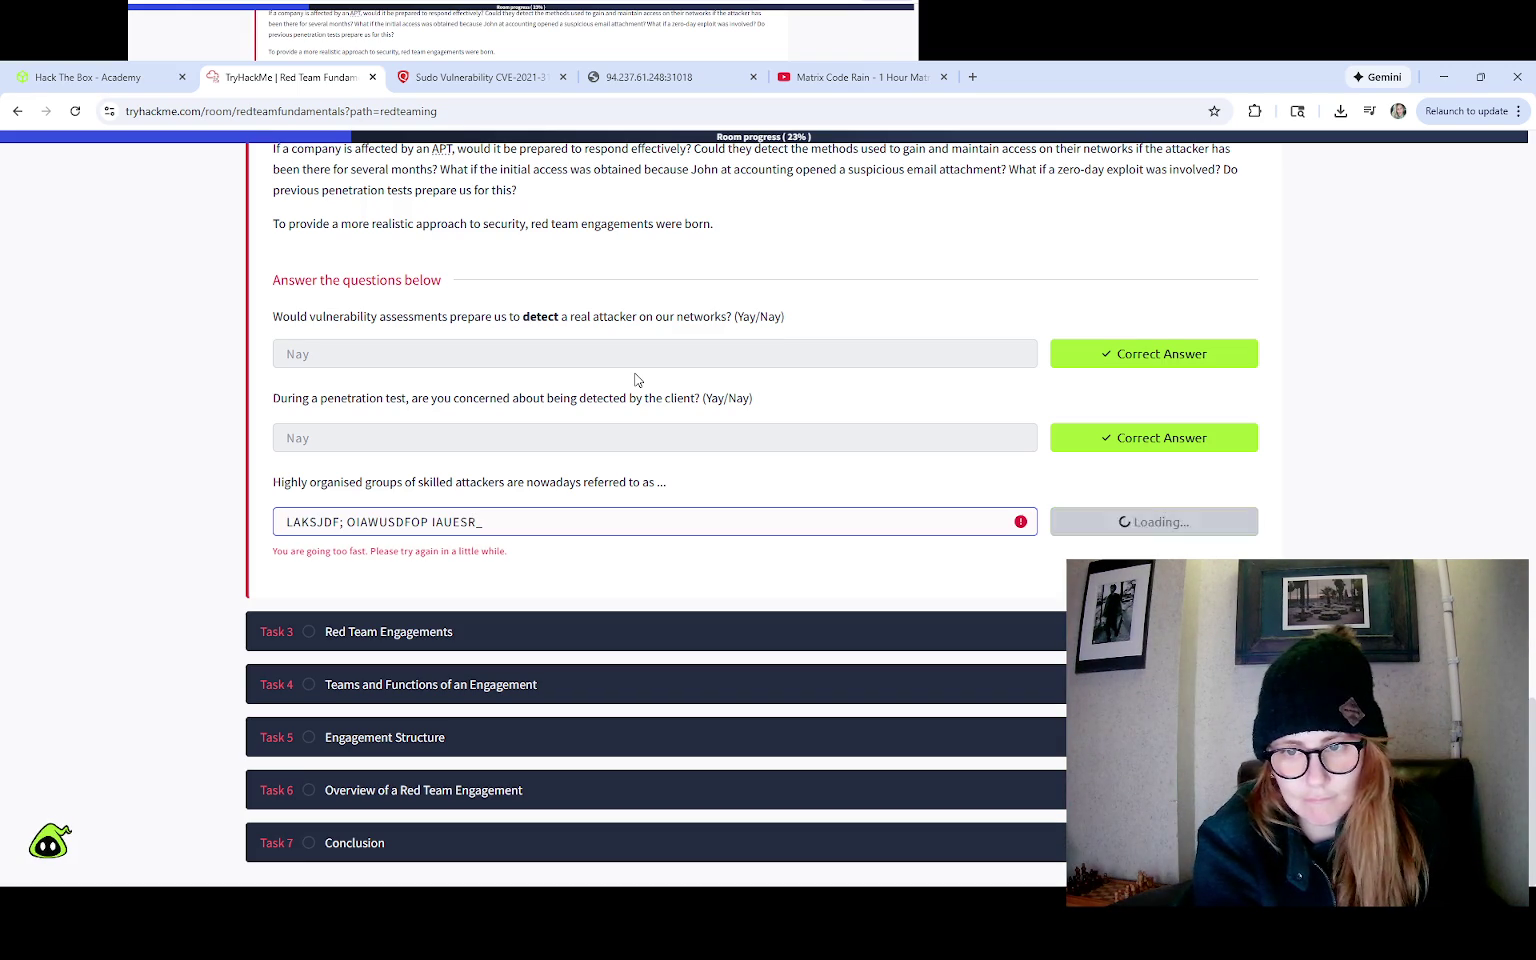
key("BackSpace")
key("BackSpace")
key("BackSpace")
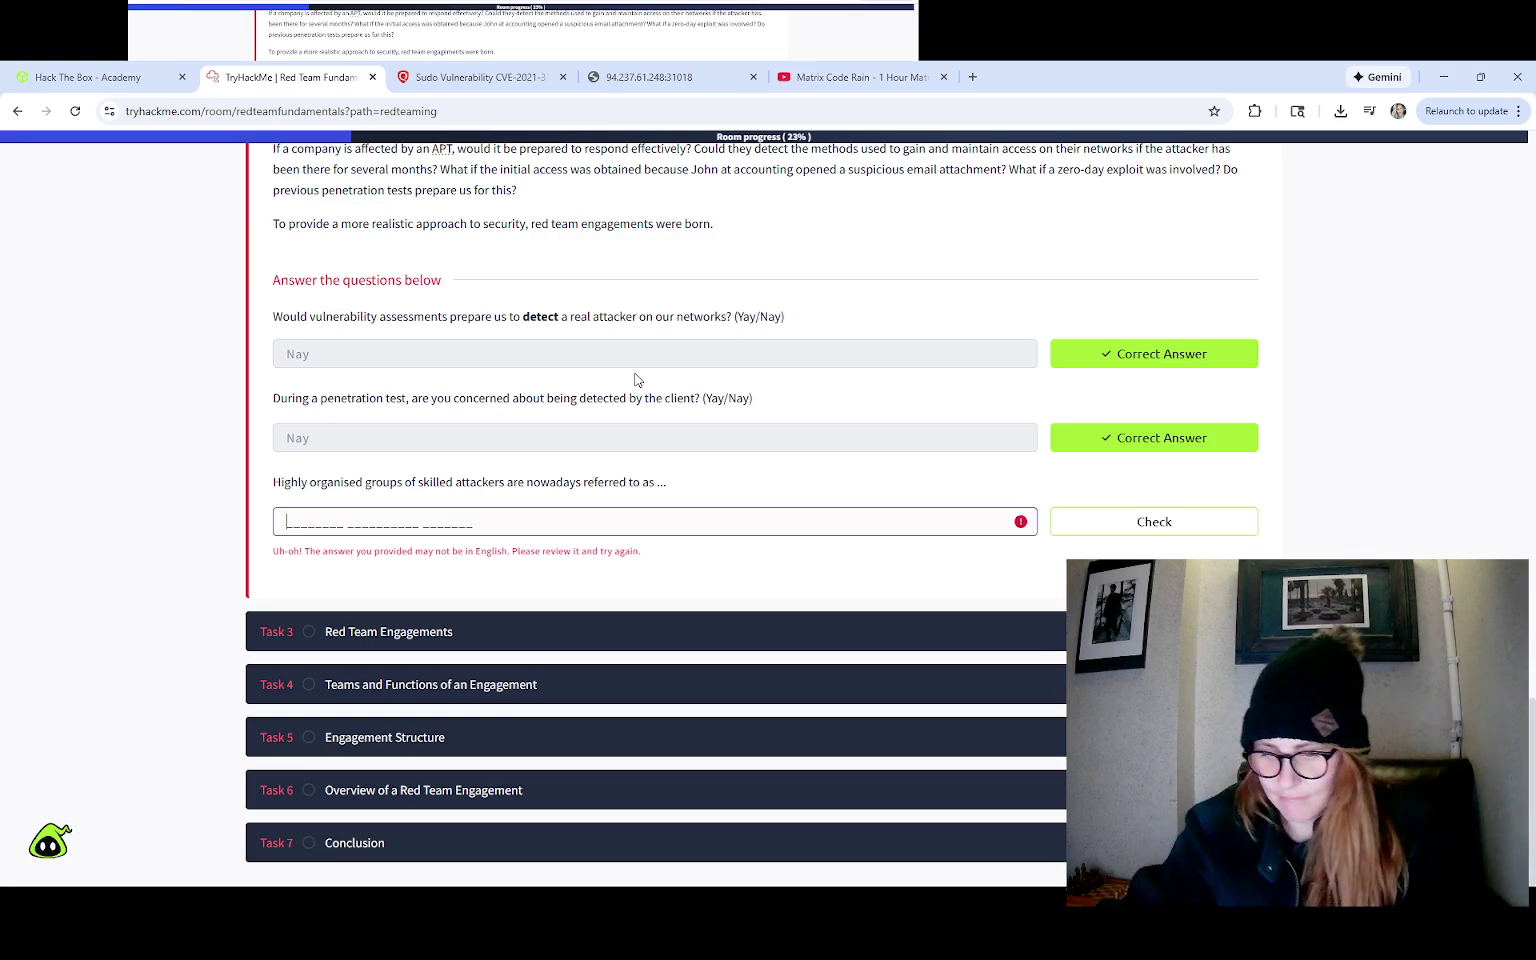